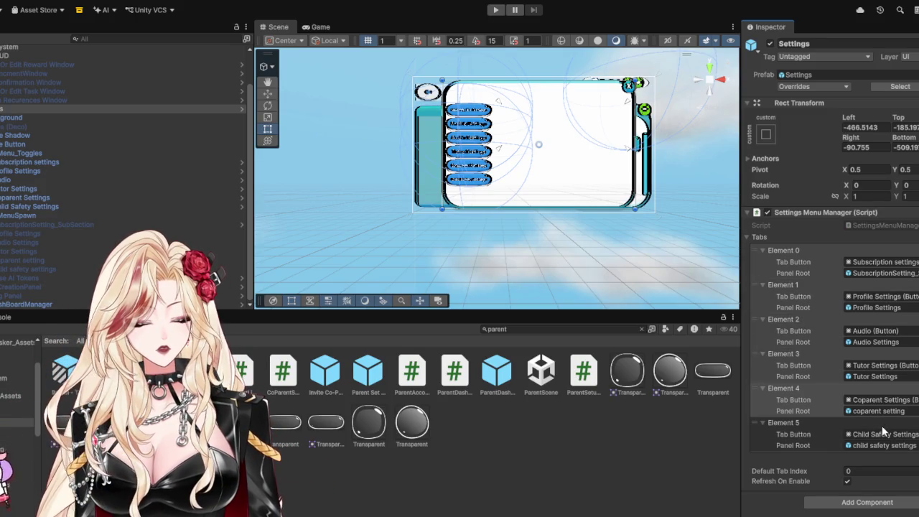
- Select the coparent setting object and inspect its Co Parent Link Manager component
click(4, 260)
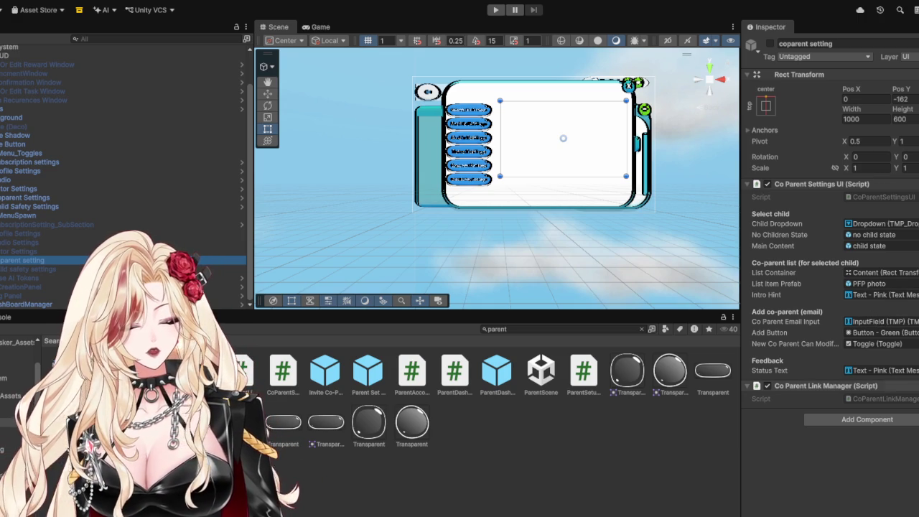
click(841, 386)
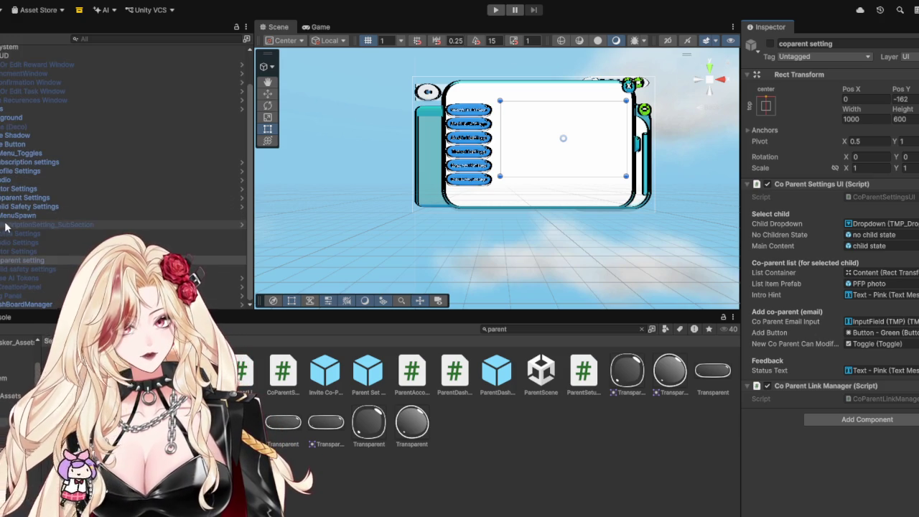
click(21, 246)
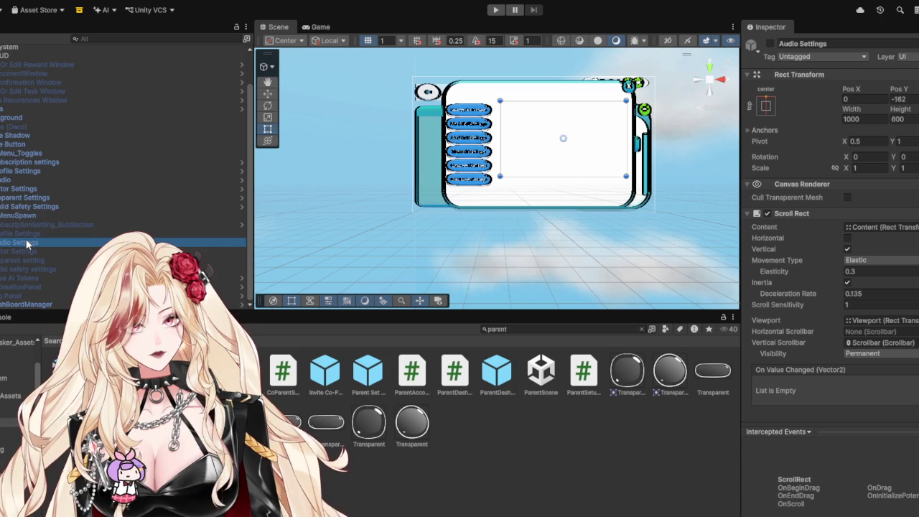
- Inspect the Profile Settings and child safety settings panels' script fields in the Inspector
click(21, 234)
scroll(816, 321, down, 10)
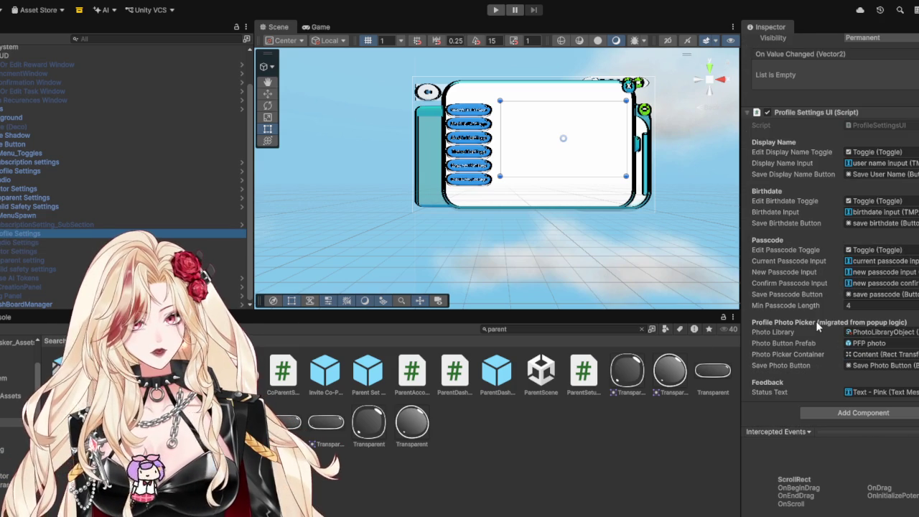
click(11, 270)
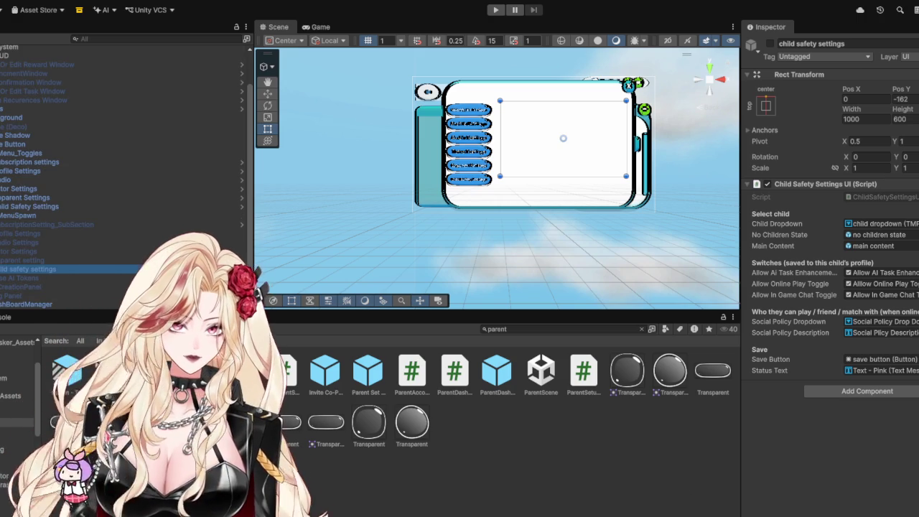
click(28, 269)
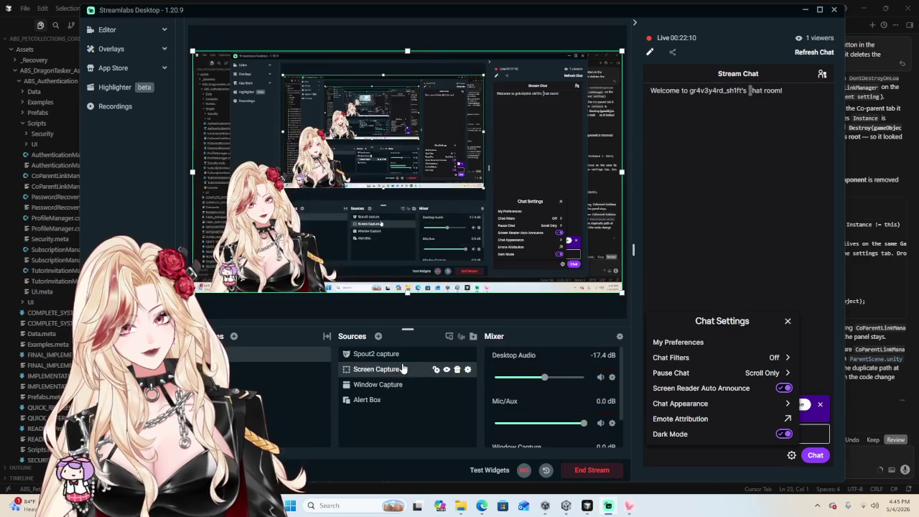
- Minimize the Streamlabs Desktop window
click(806, 12)
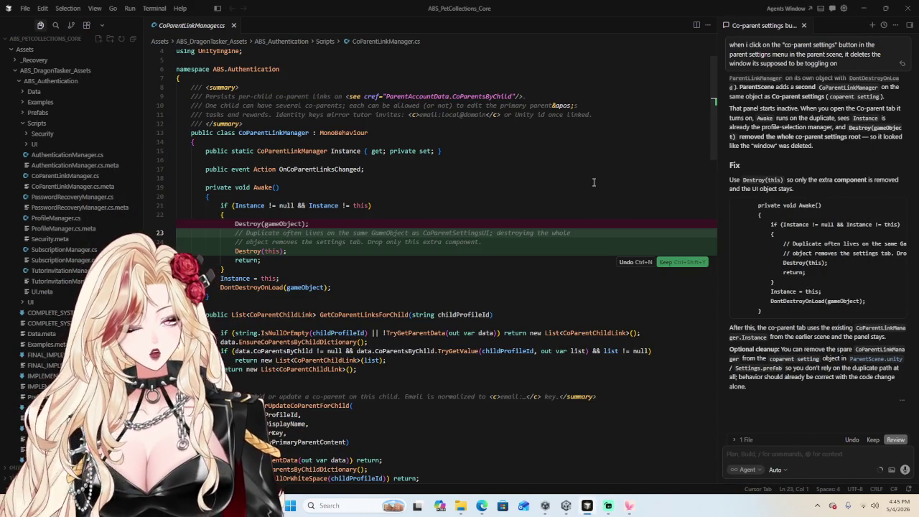
- Bring the Unity editor back to the front from the taskbar
click(567, 507)
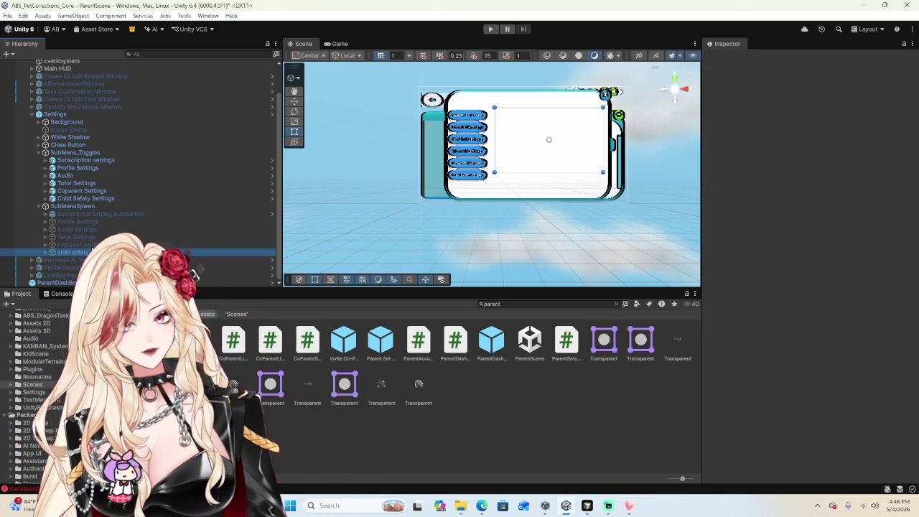
- Check the coparent setting panel's components, then switch to CoParentLinkManager.cs in Cursor
click(90, 244)
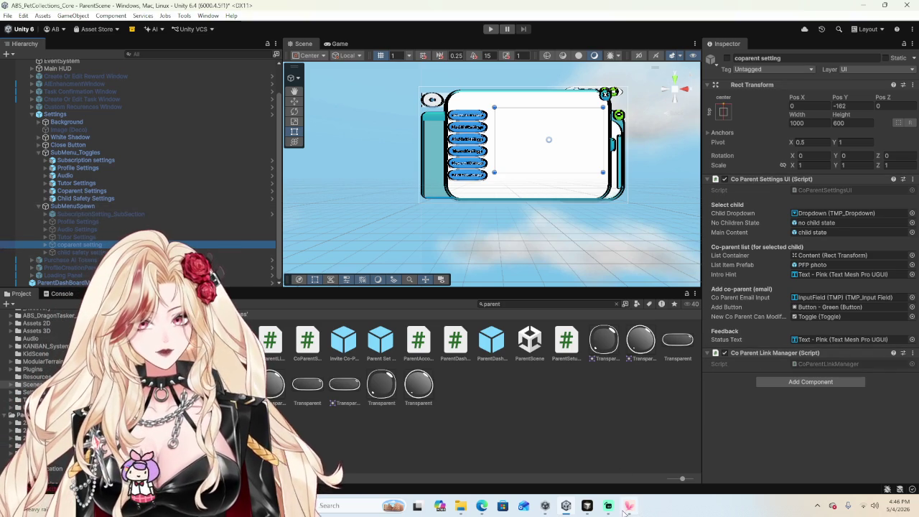
mouse_move(582, 506)
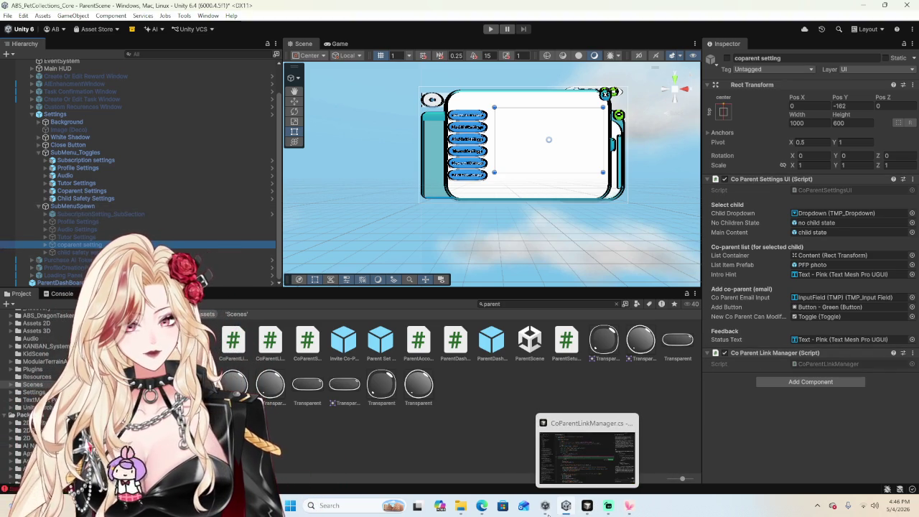
click(587, 505)
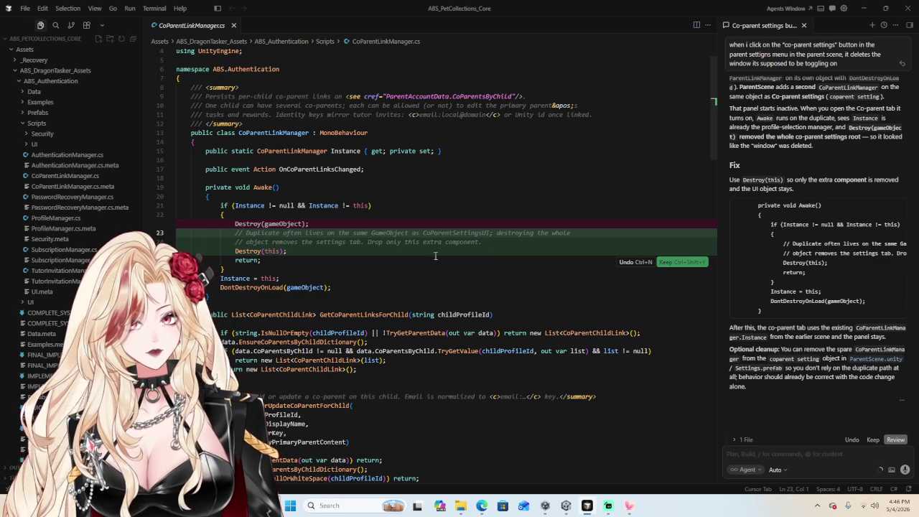
- Scroll through CoParentLinkManager.cs, briefly checking Unity before returning to the script
scroll(337, 253, down, 5)
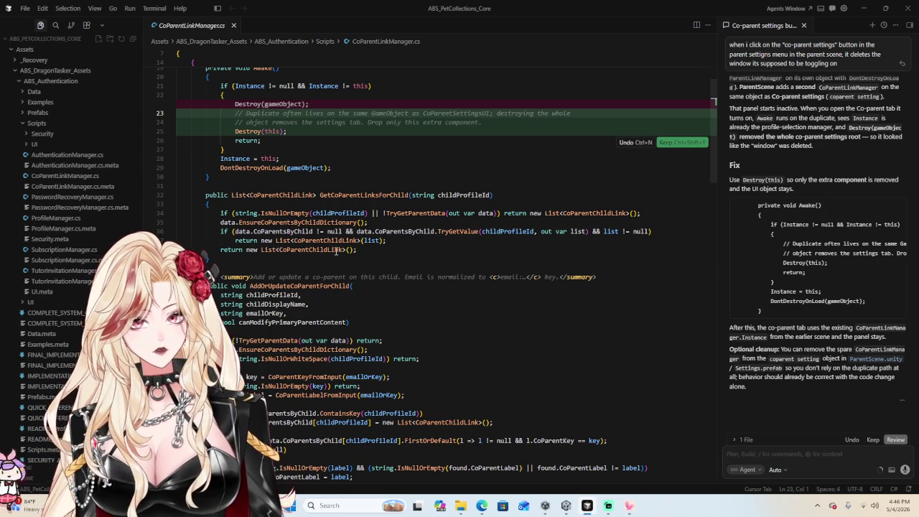
scroll(337, 250, down, 15)
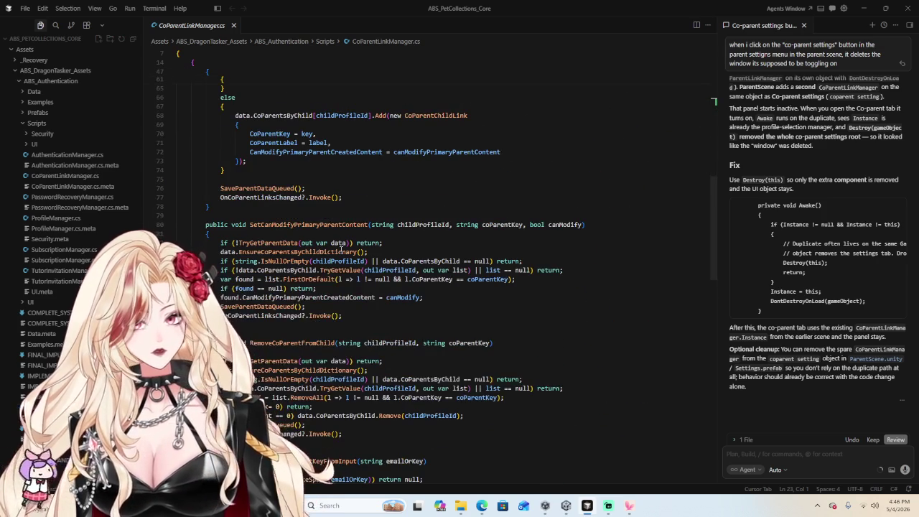
scroll(340, 246, down, 6)
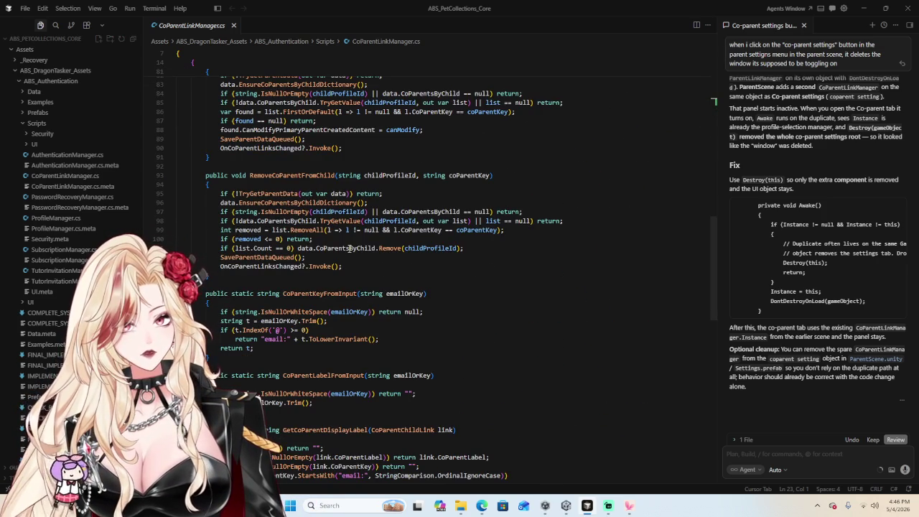
scroll(350, 248, down, 15)
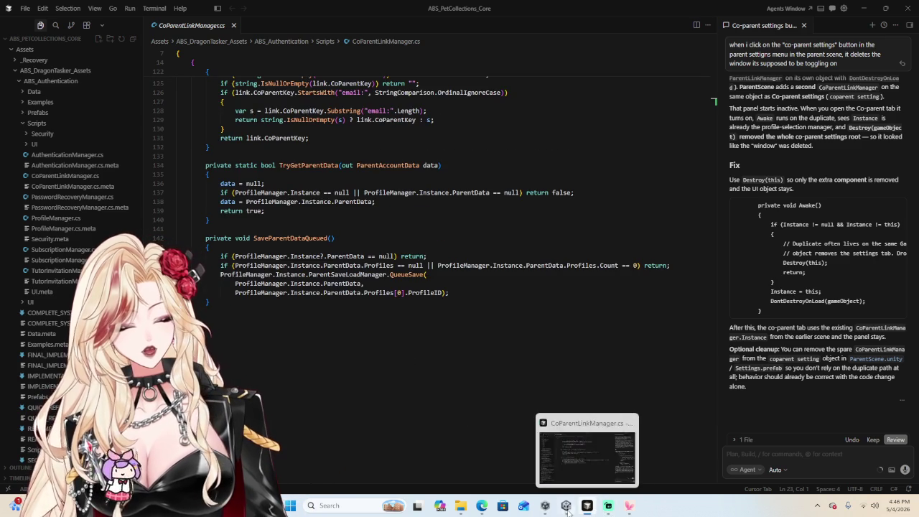
mouse_move(566, 506)
click(540, 444)
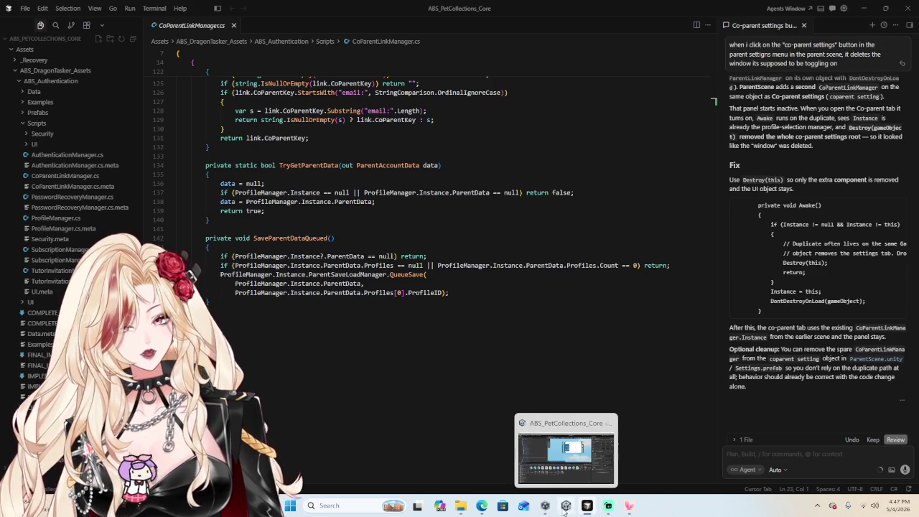
click(546, 447)
click(587, 506)
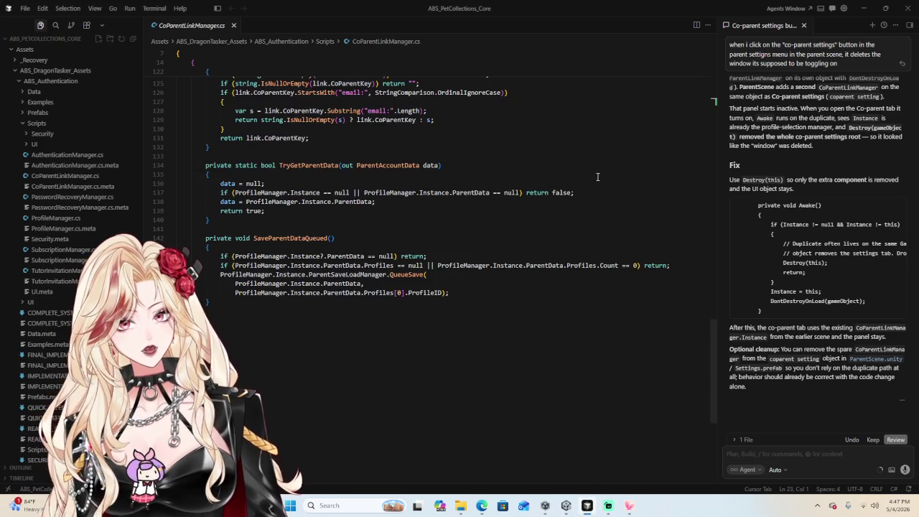
- Keep the Awake diff replacing Destroy(gameObject) with Destroy(this), then return to Unity
scroll(553, 254, up, 10)
scroll(550, 250, up, 15)
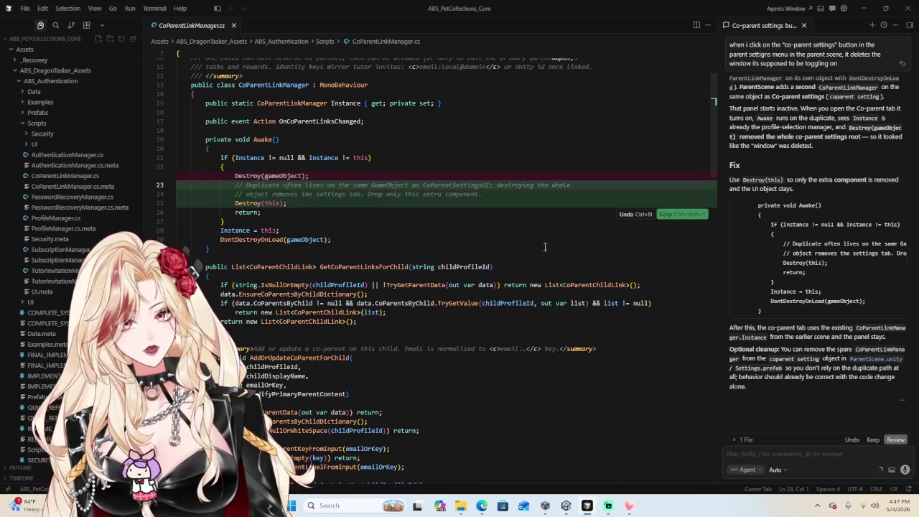
click(677, 215)
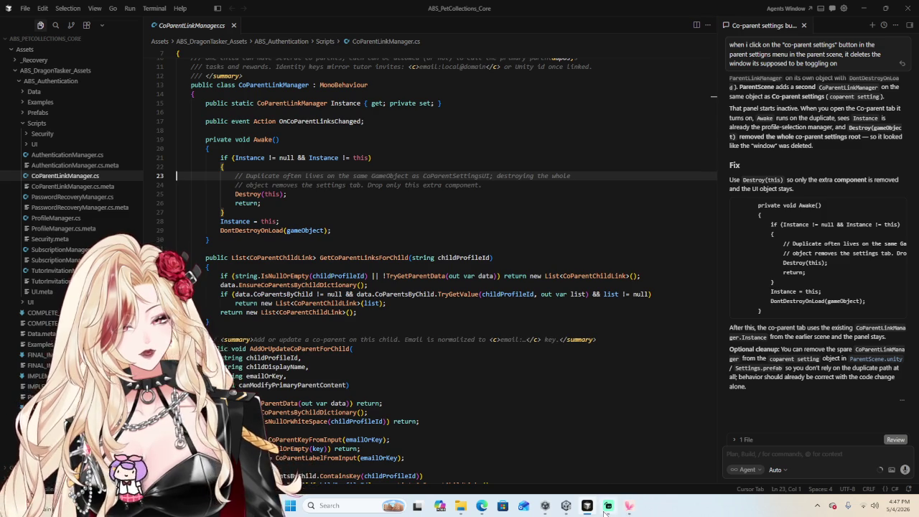
click(567, 507)
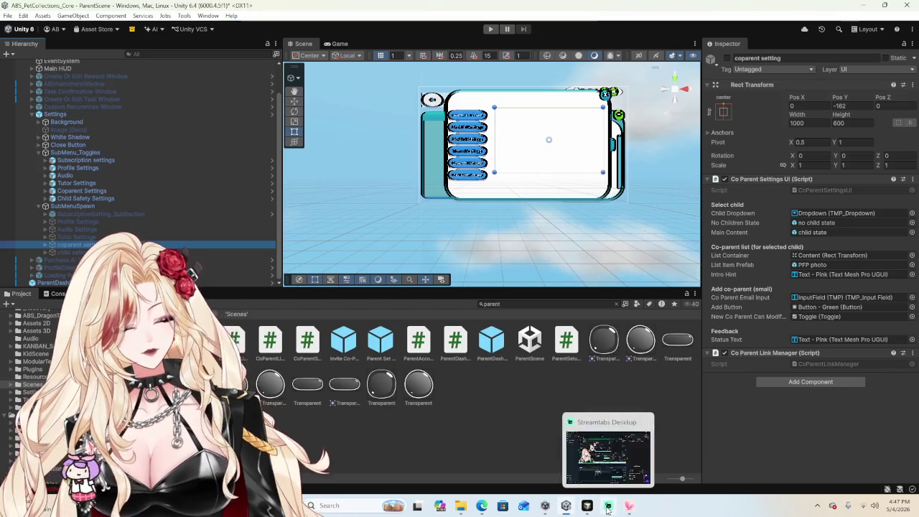
- Search the Project for 'log in' and run the Main Log In Scene in Play mode
click(608, 505)
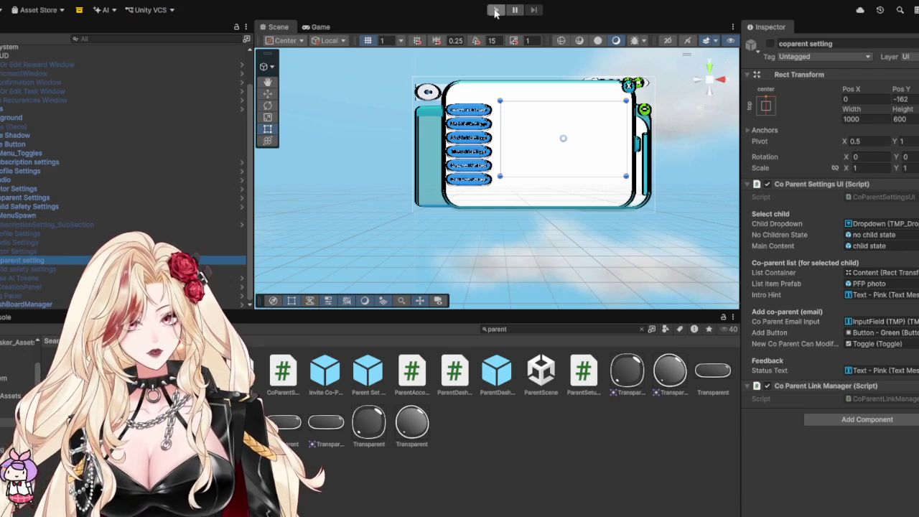
click(21, 108)
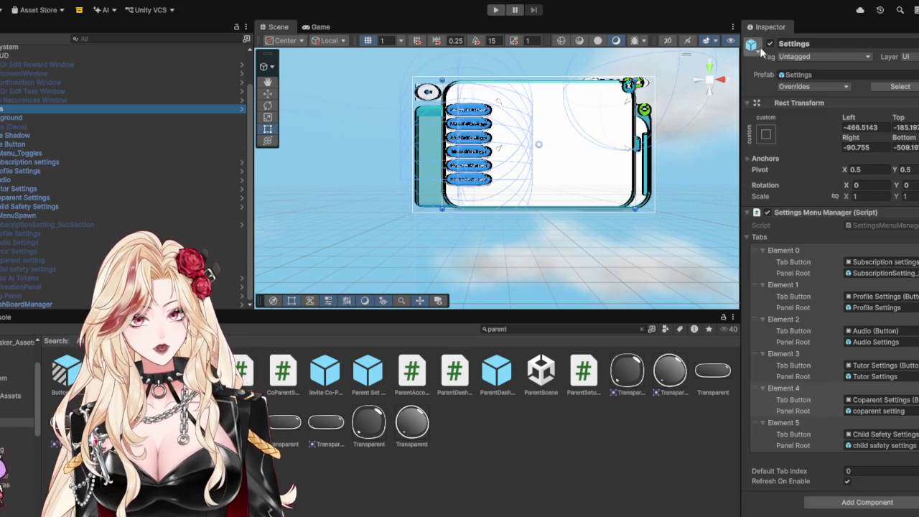
click(772, 41)
click(616, 331)
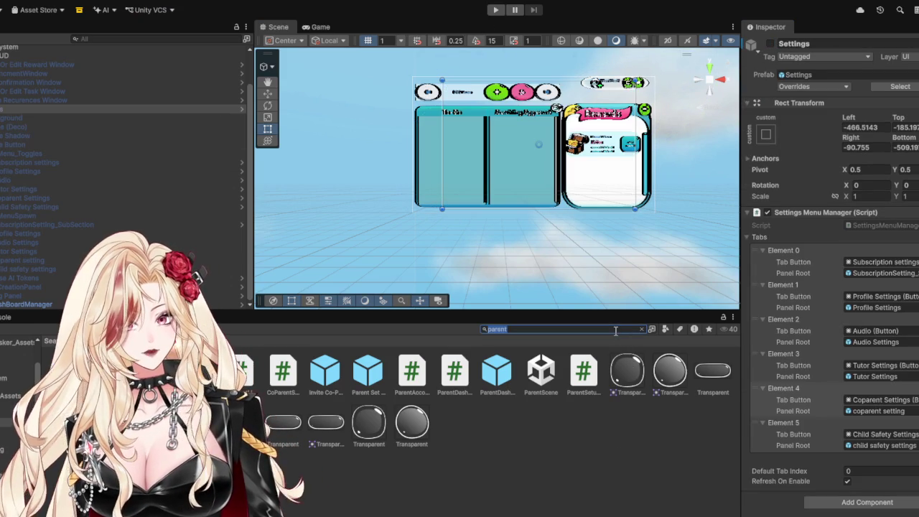
text(log in)
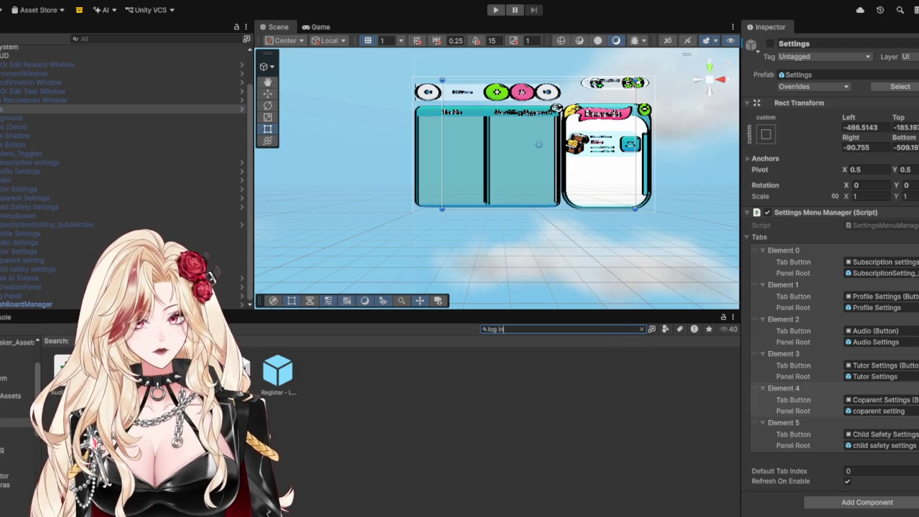
click(231, 370)
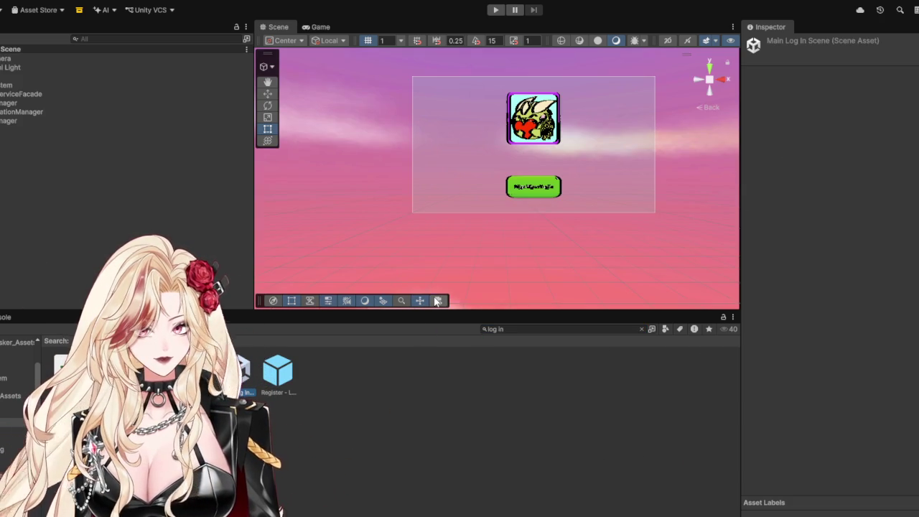
click(497, 10)
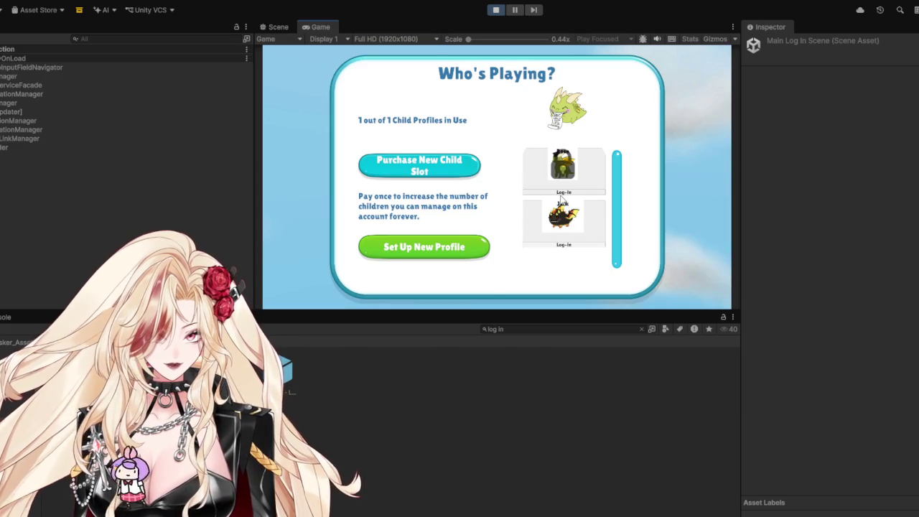
- Log in to the existing child profile by entering the parent passcode
click(562, 194)
click(494, 185)
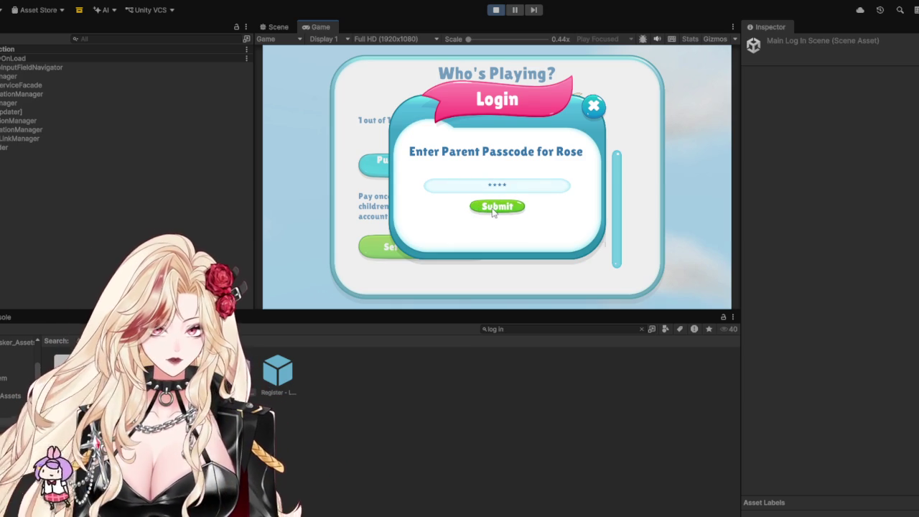
click(494, 209)
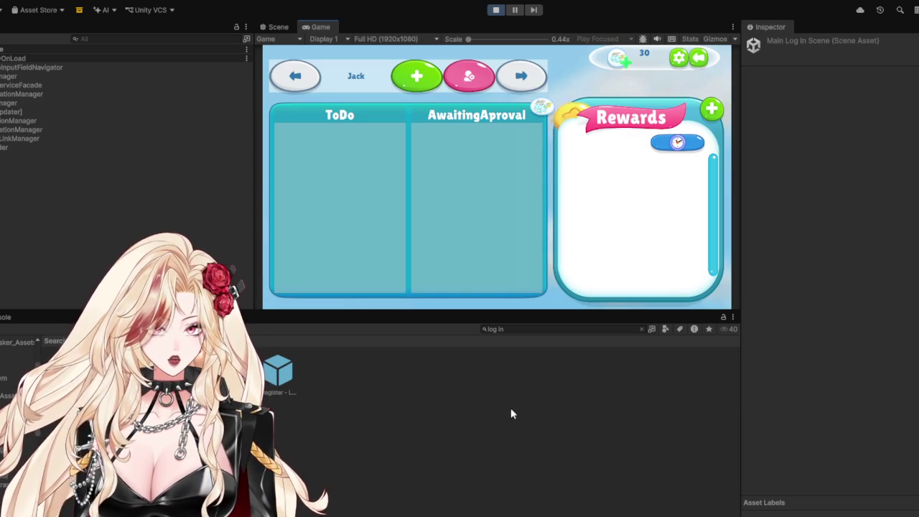
- Open the in-game Coparent Settings page, pick Jack as the child, and scroll through it
click(679, 59)
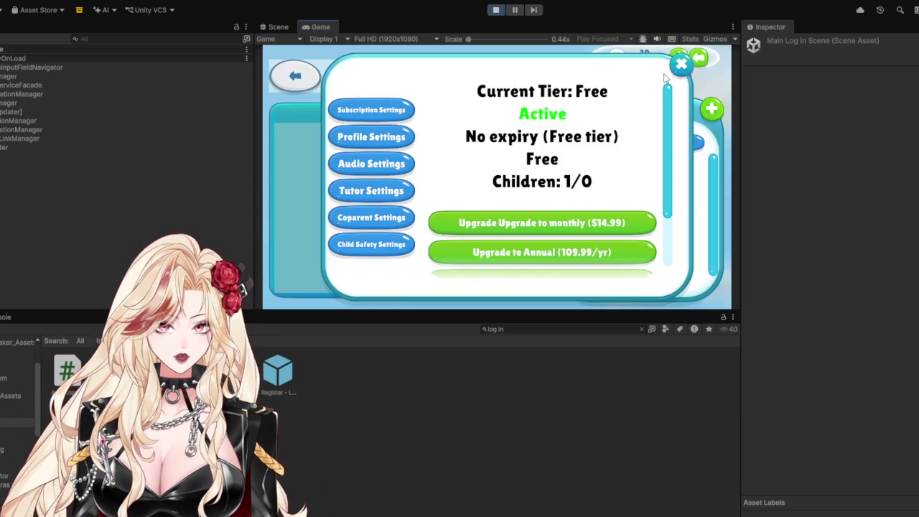
click(376, 219)
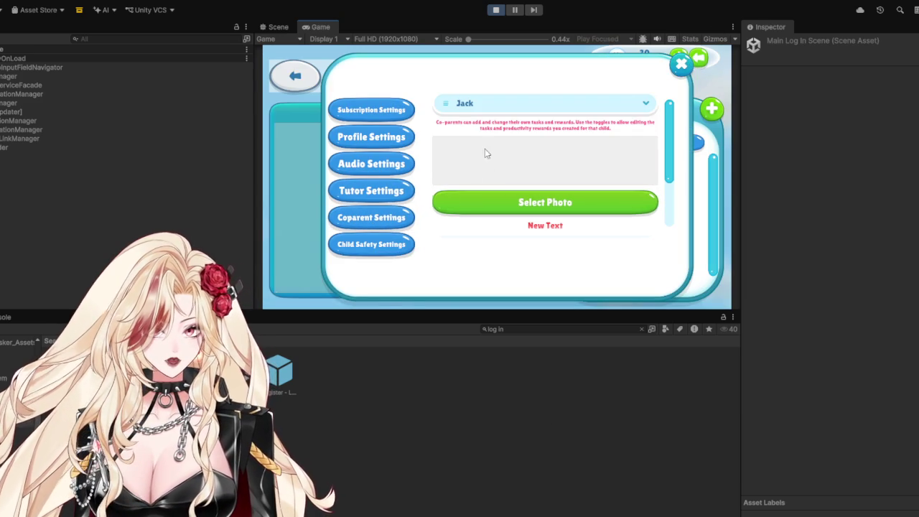
click(549, 107)
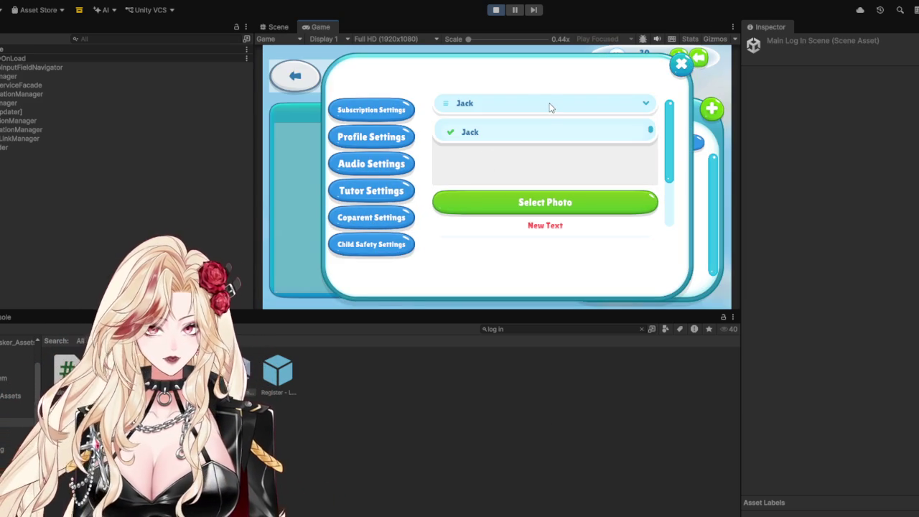
click(632, 132)
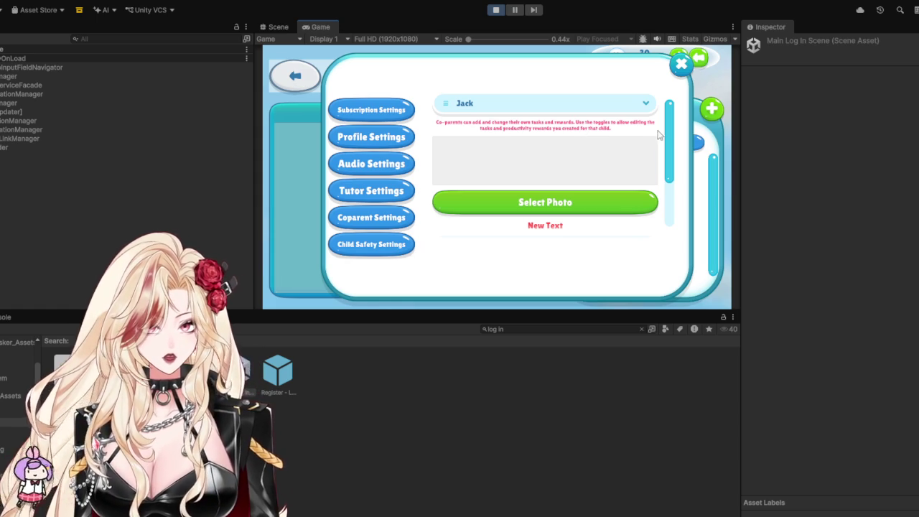
drag(666, 144, 696, 202)
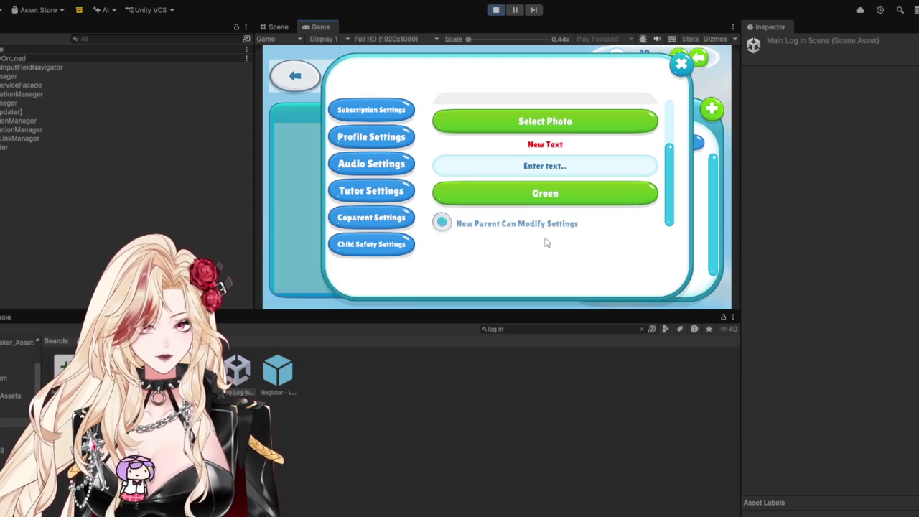
scroll(485, 191, up, 3)
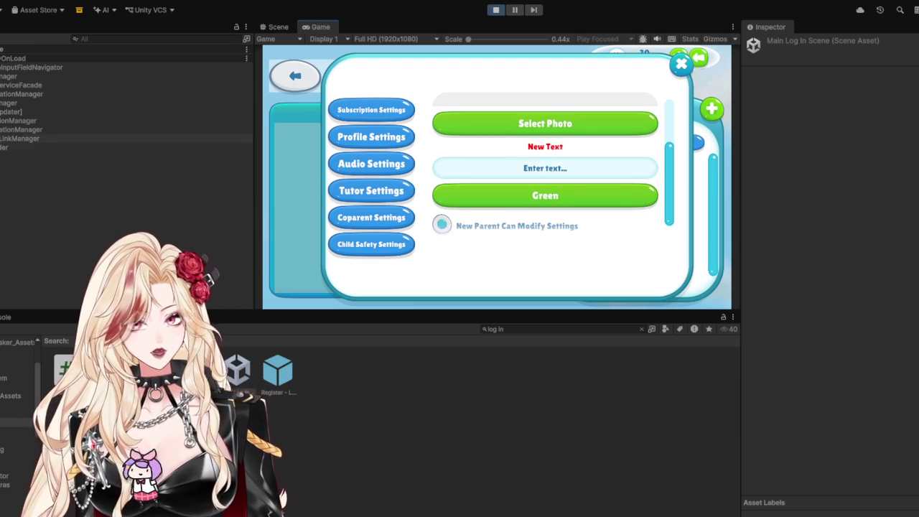
scroll(515, 185, up, 1)
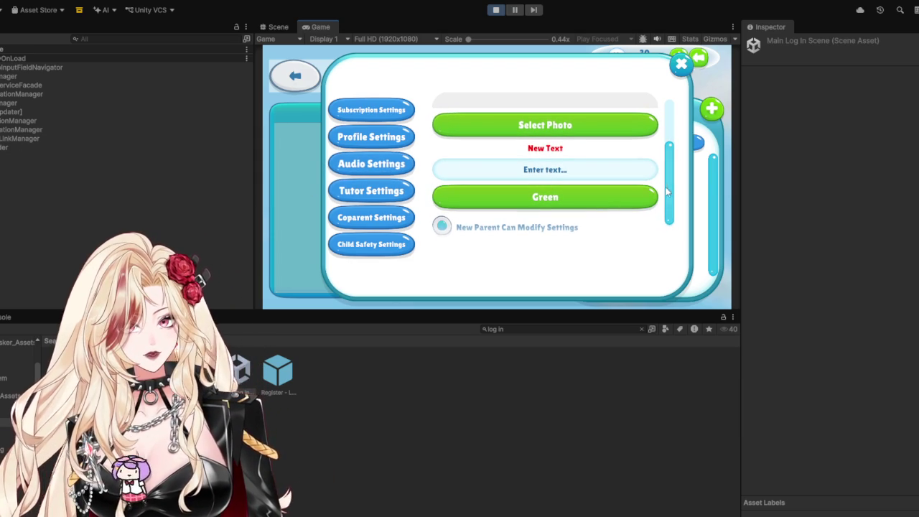
scroll(668, 191, up, 5)
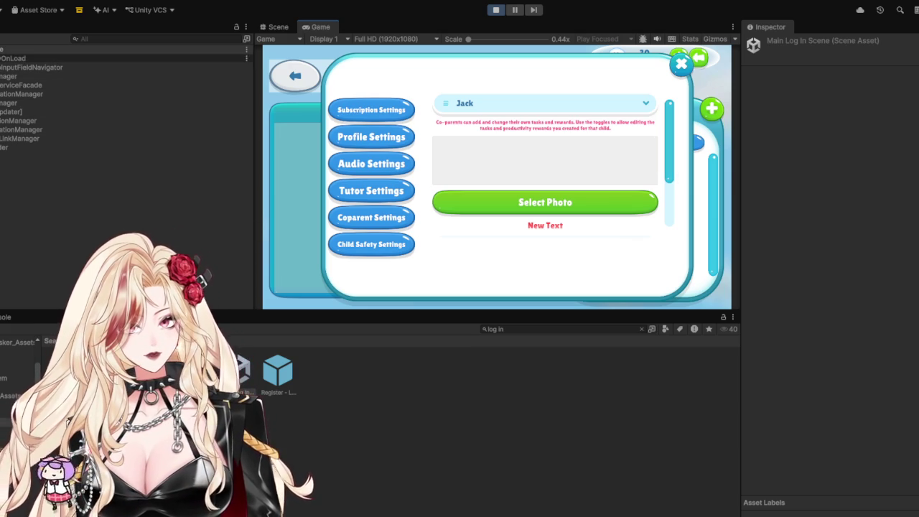
scroll(127, 94, up, 2)
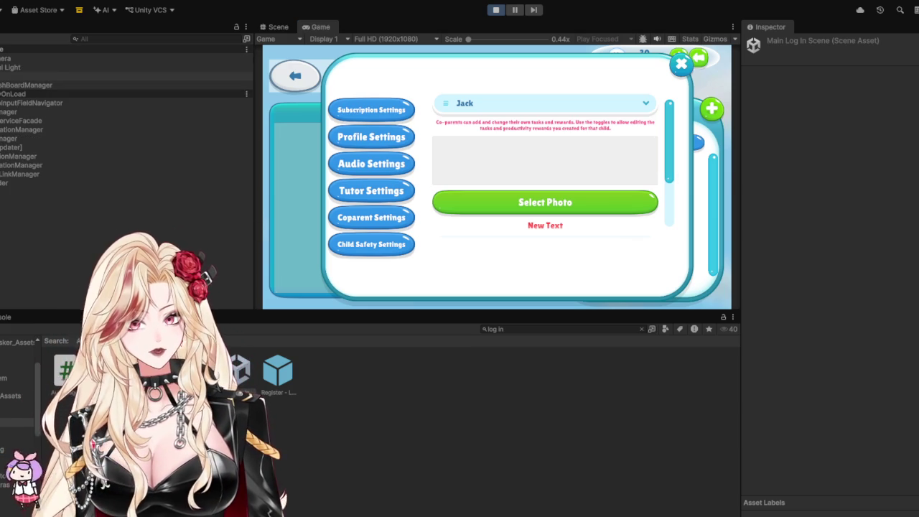
- Expand UI > Settings > MenuSpawn, select coparent setting and locate its Co Parent Email Input reference
key(Right)
click(22, 147)
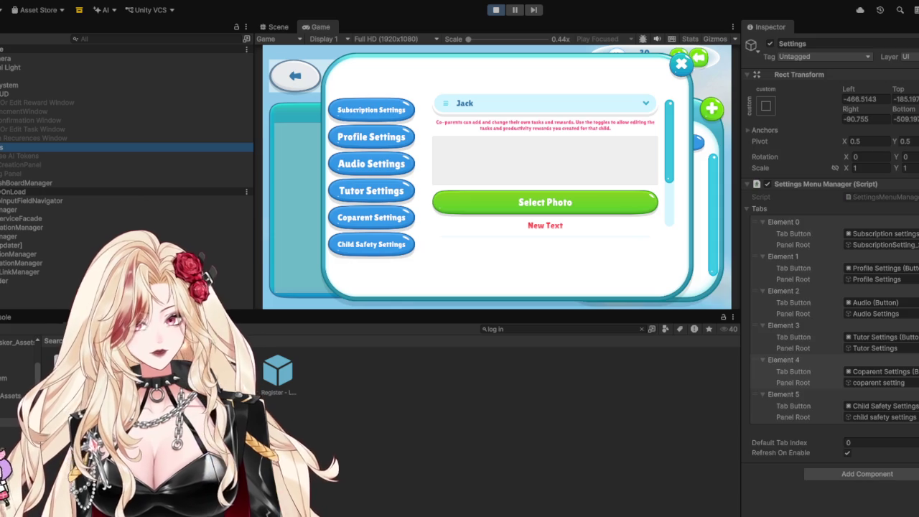
key(Right)
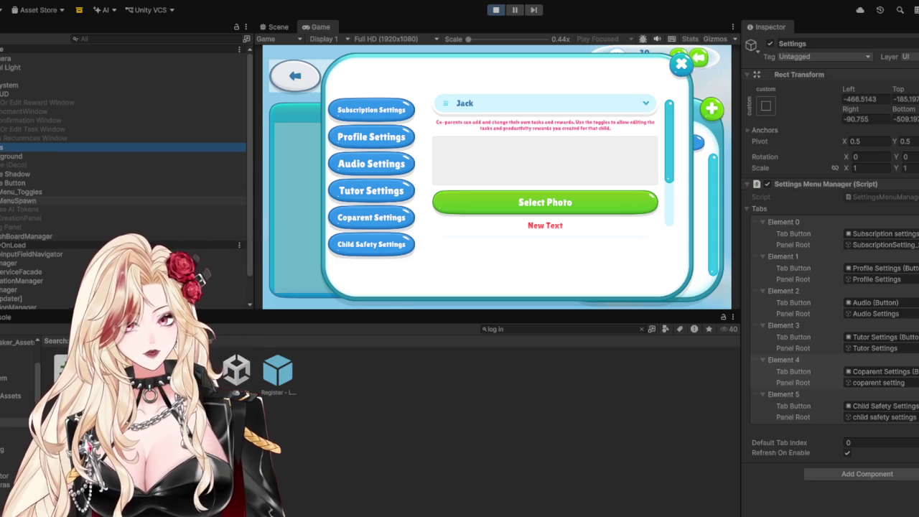
click(2, 200)
click(22, 245)
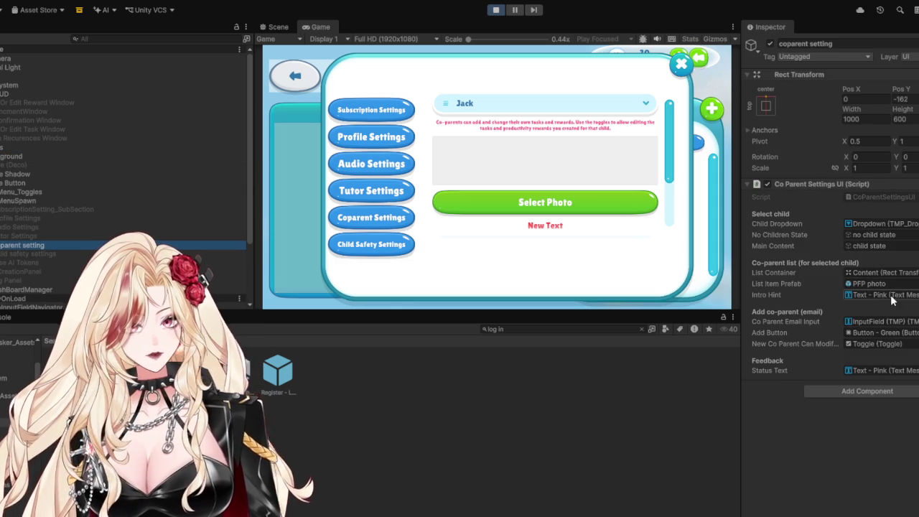
click(867, 327)
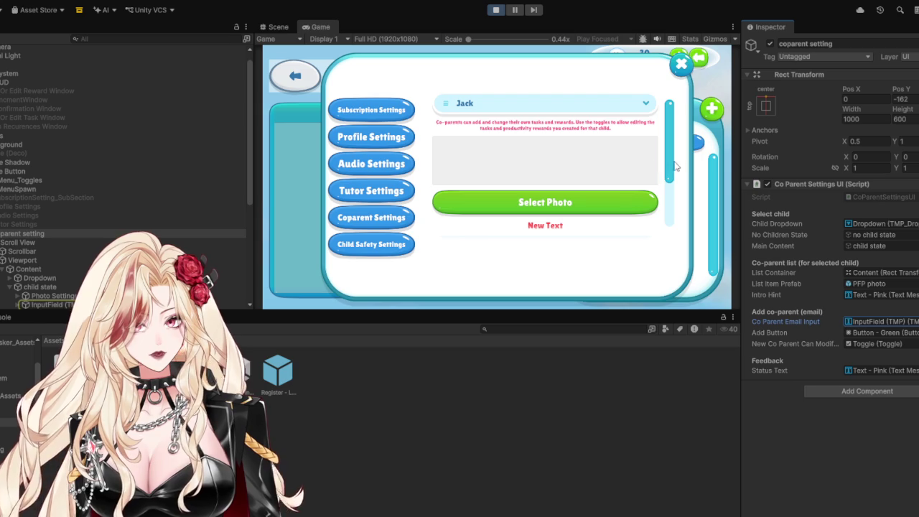
scroll(670, 175, down, 3)
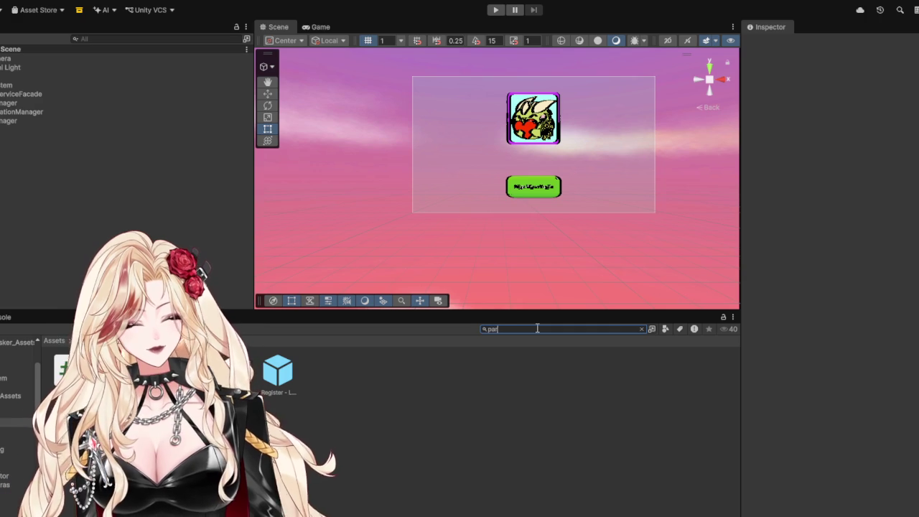
- Open ParentScene from the 'parent' Project search and select its Settings object under UI
text(ent)
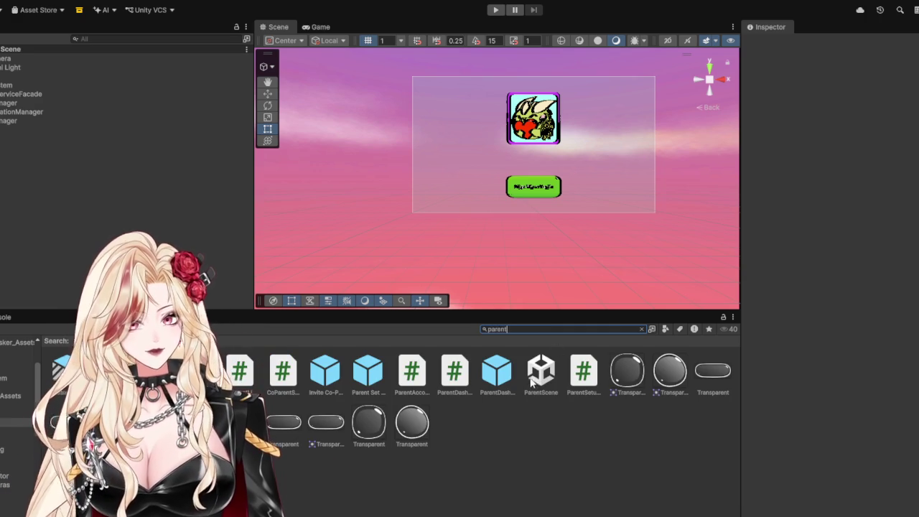
click(532, 379)
double_click(539, 381)
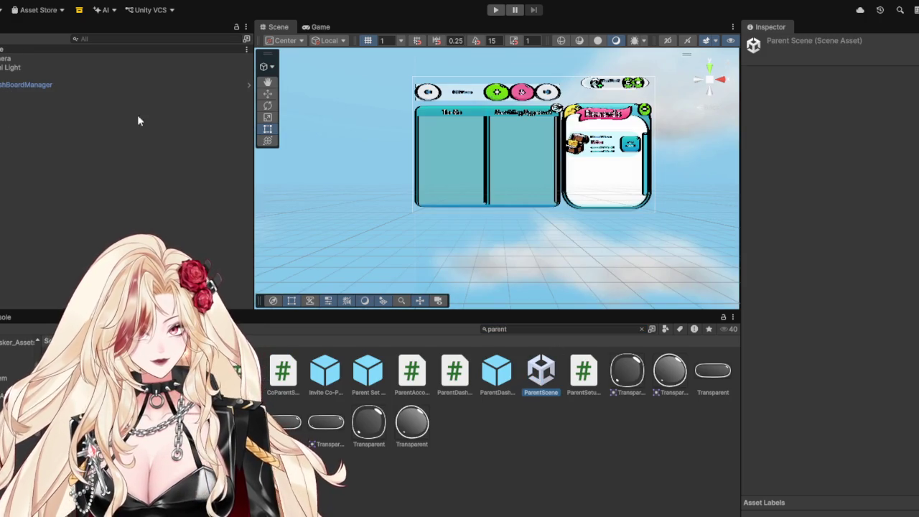
click(3, 76)
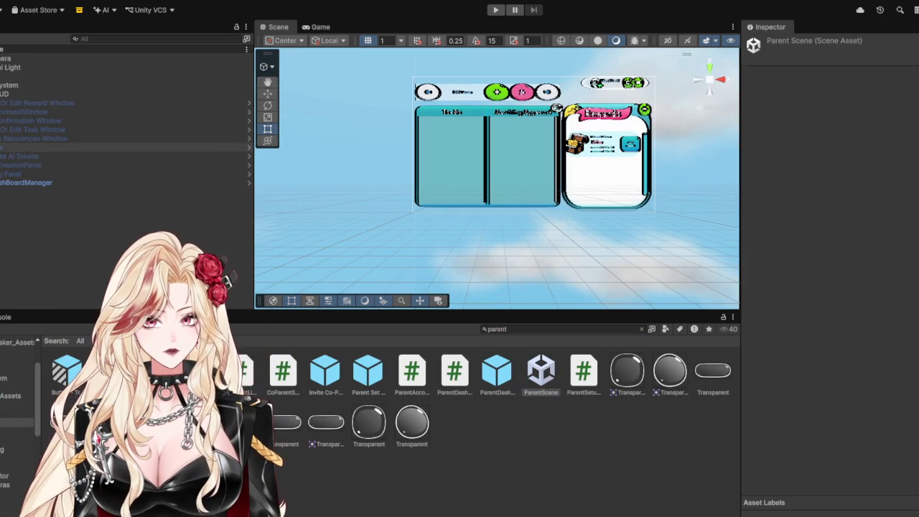
click(3, 147)
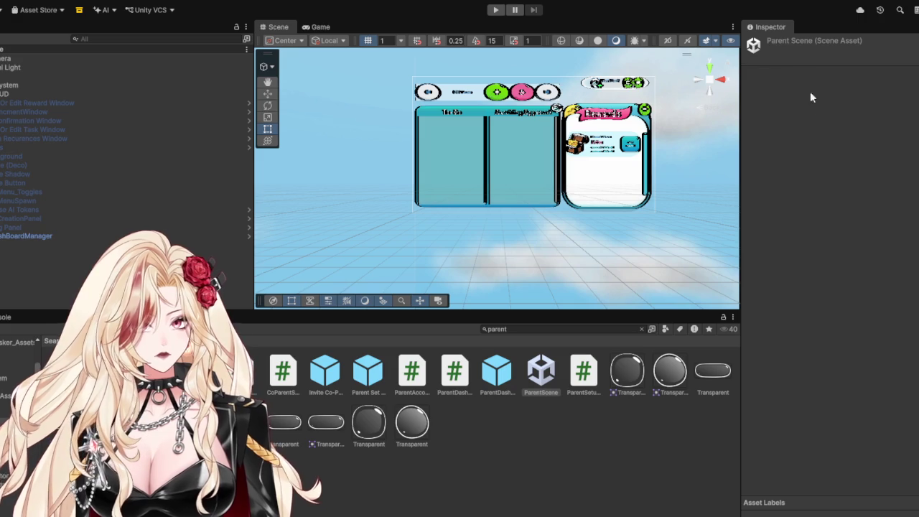
click(20, 147)
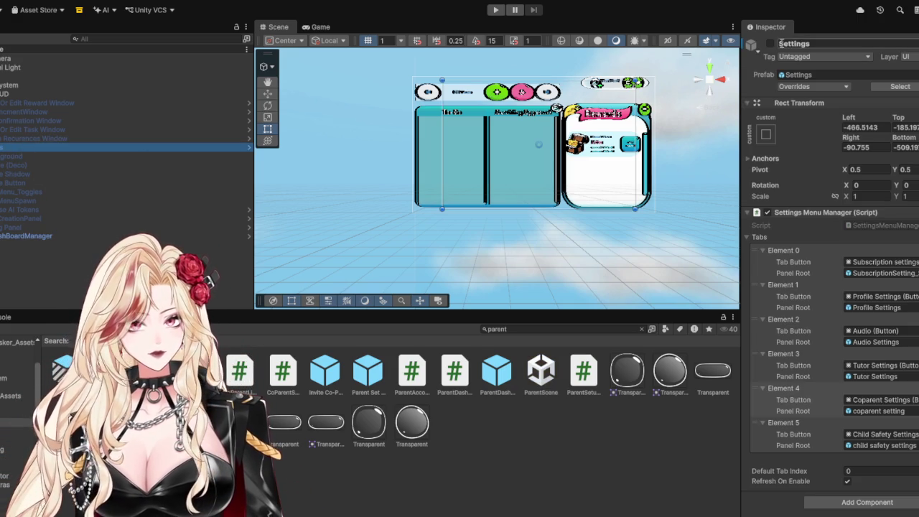
- Activate the Settings panel and its Profile Settings page in ParentScene
click(771, 43)
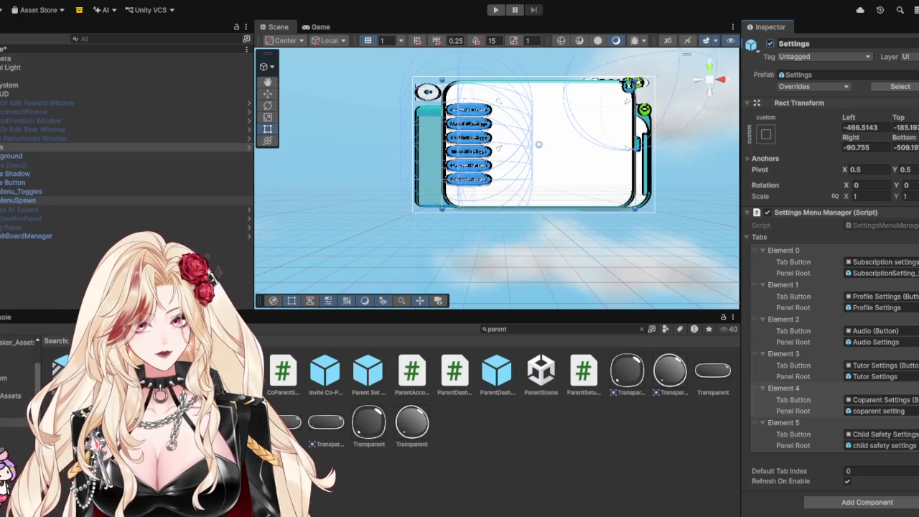
click(2, 200)
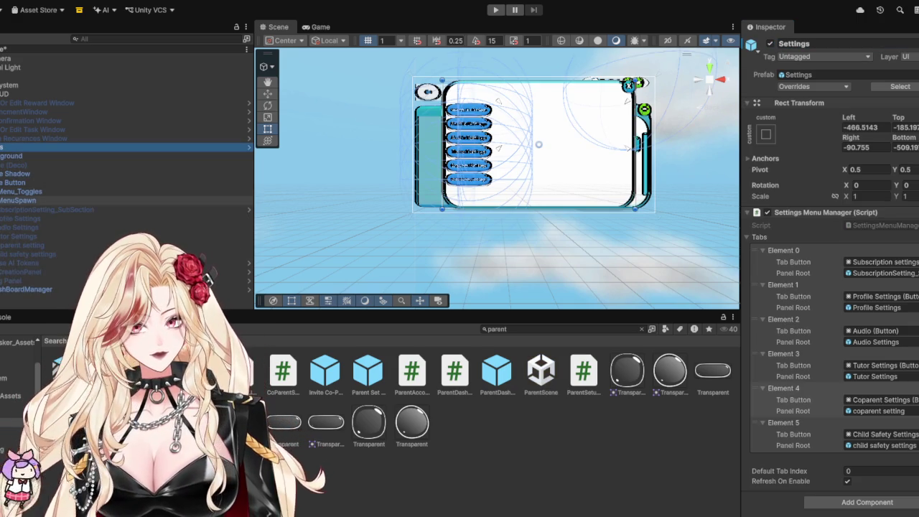
click(21, 219)
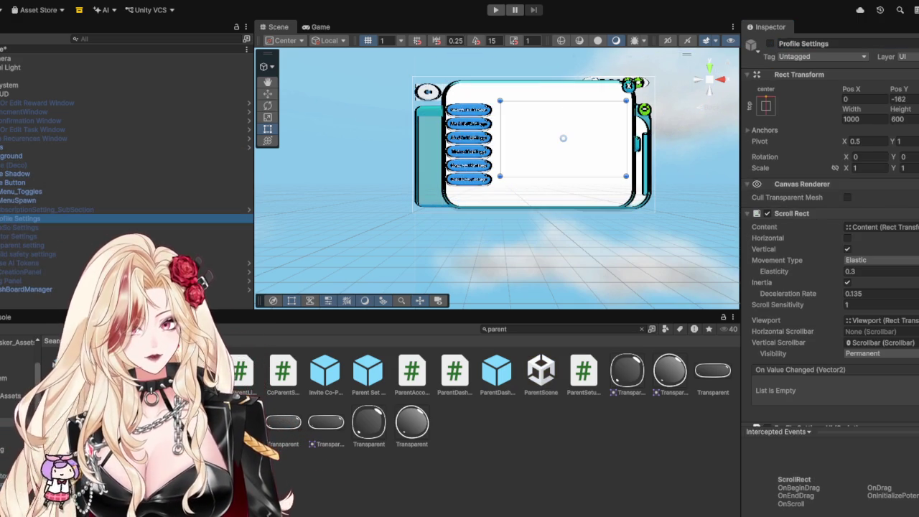
click(769, 44)
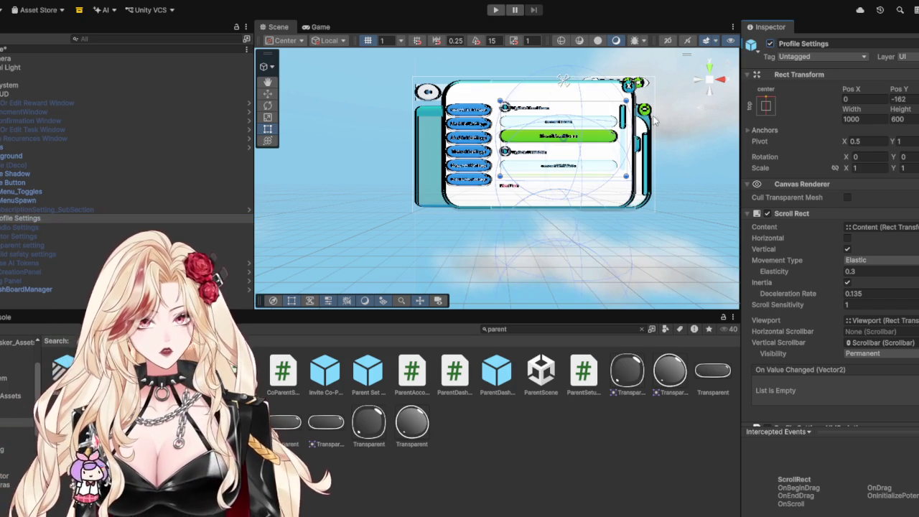
scroll(593, 135, up, 2)
scroll(593, 135, up, 3)
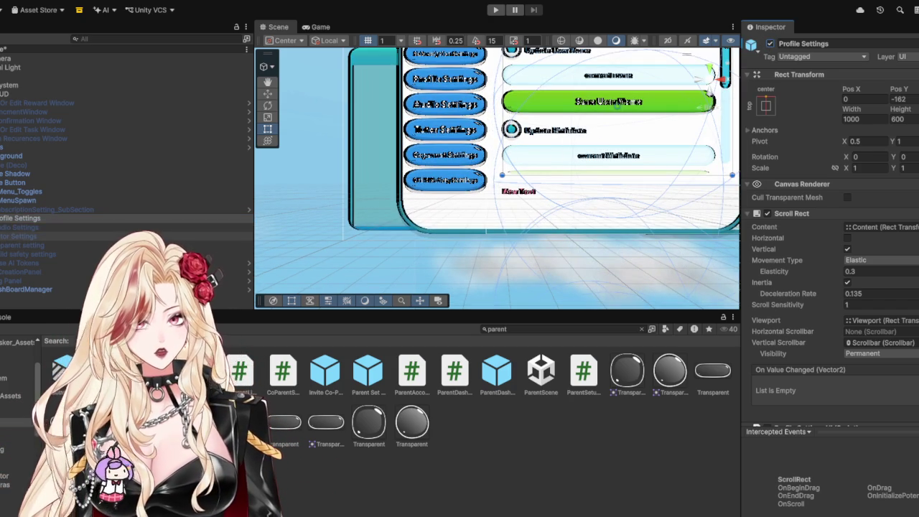
- Expand Profile Settings > Content and select the current passcode input field
click(2, 219)
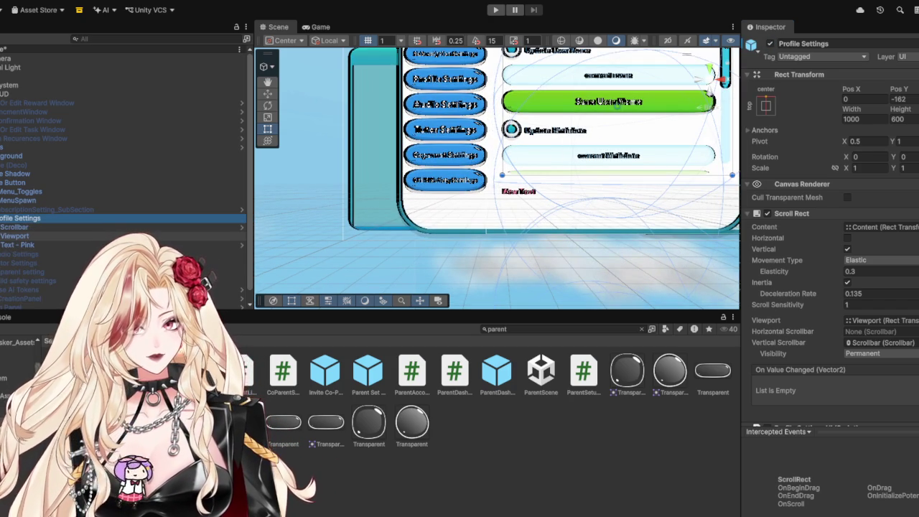
click(2, 245)
scroll(4, 226, down, 3)
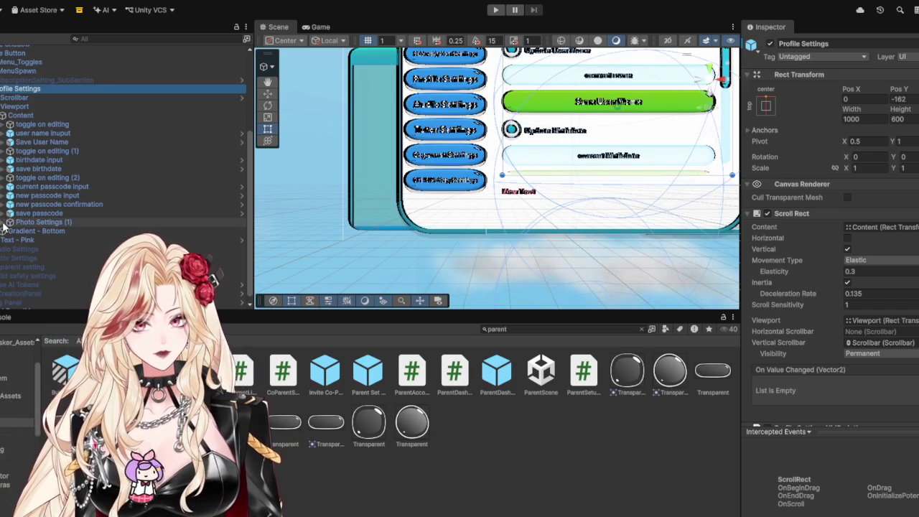
click(47, 187)
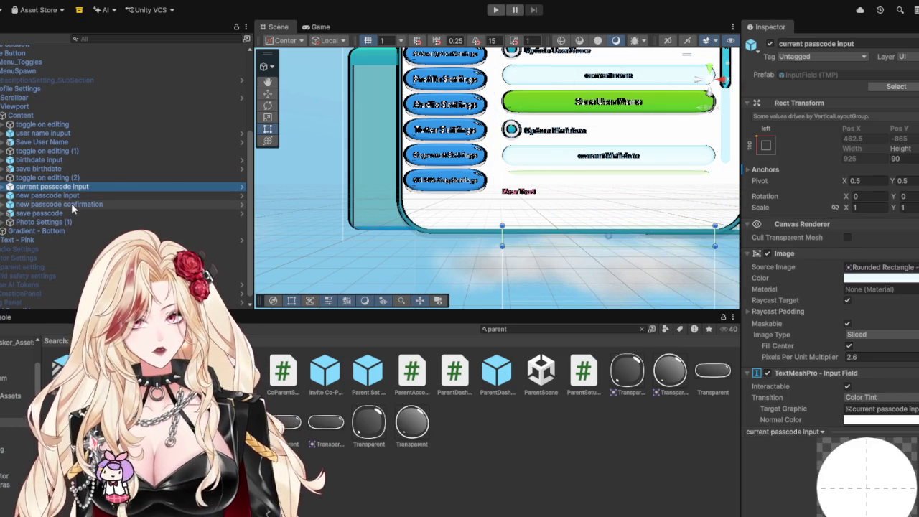
- Set the Content Type of all three passcode input fields to Password
shift+click(72, 204)
scroll(826, 281, down, 5)
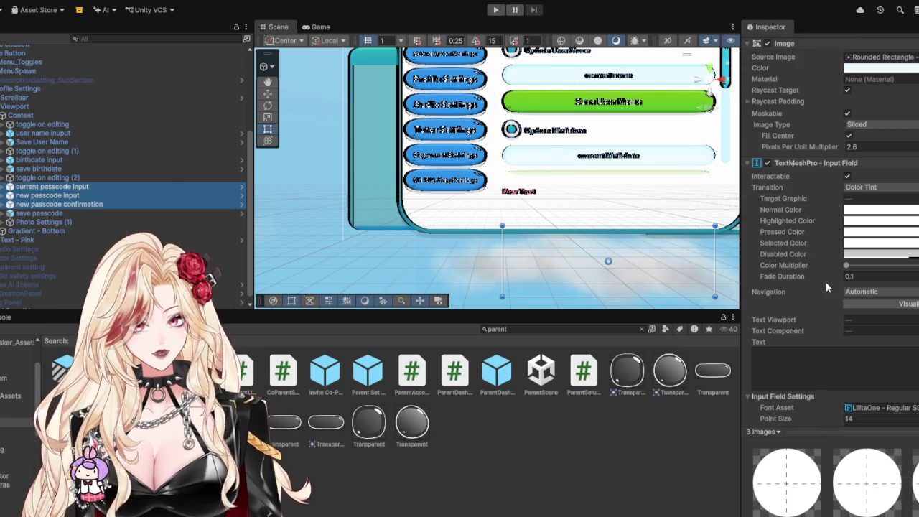
scroll(855, 215, up, 3)
scroll(852, 208, up, 2)
scroll(857, 219, down, 8)
scroll(858, 219, down, 2)
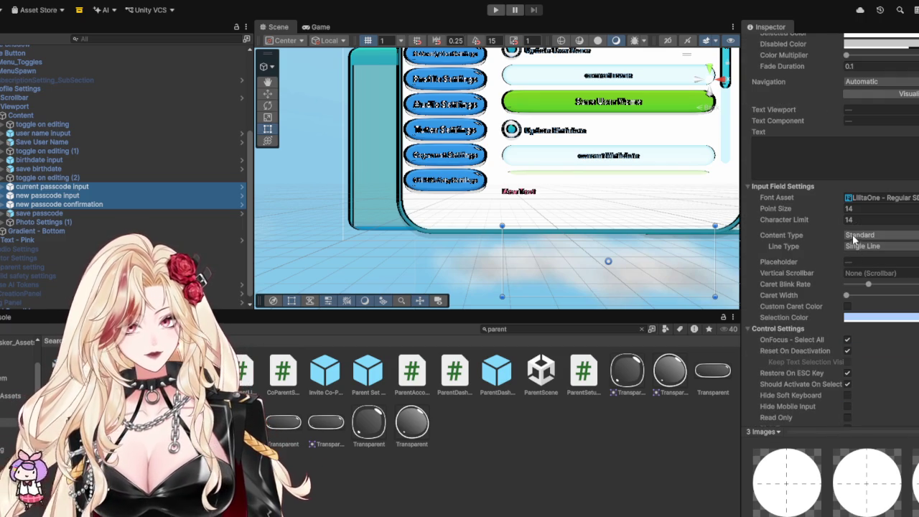
click(855, 237)
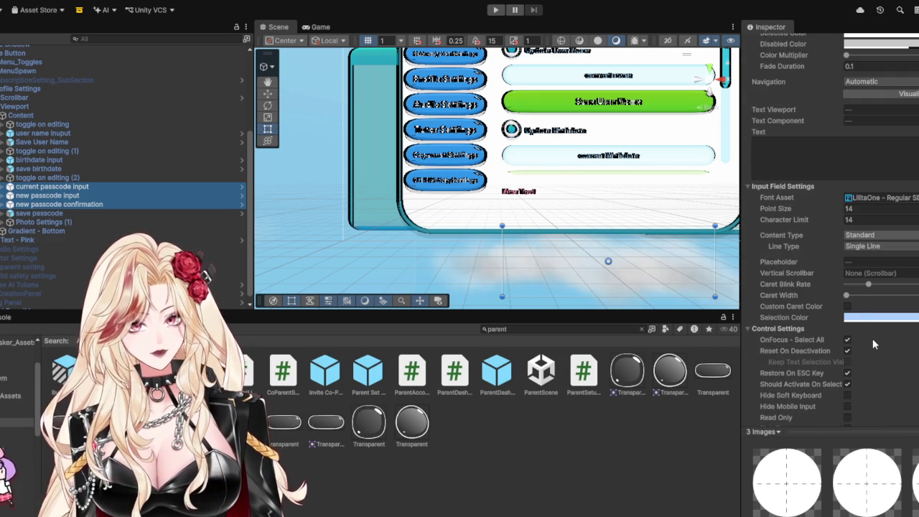
click(872, 338)
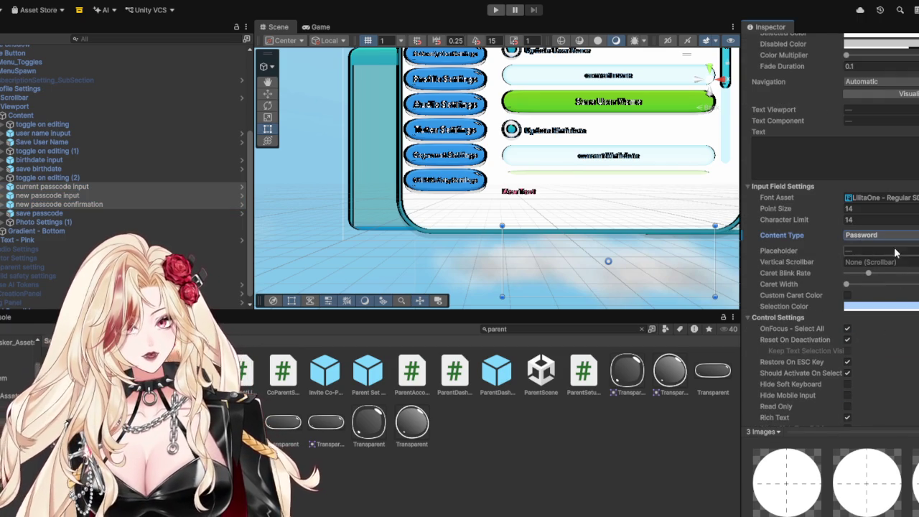
- Deactivate the Profile Settings panel
scroll(35, 208, down, 1)
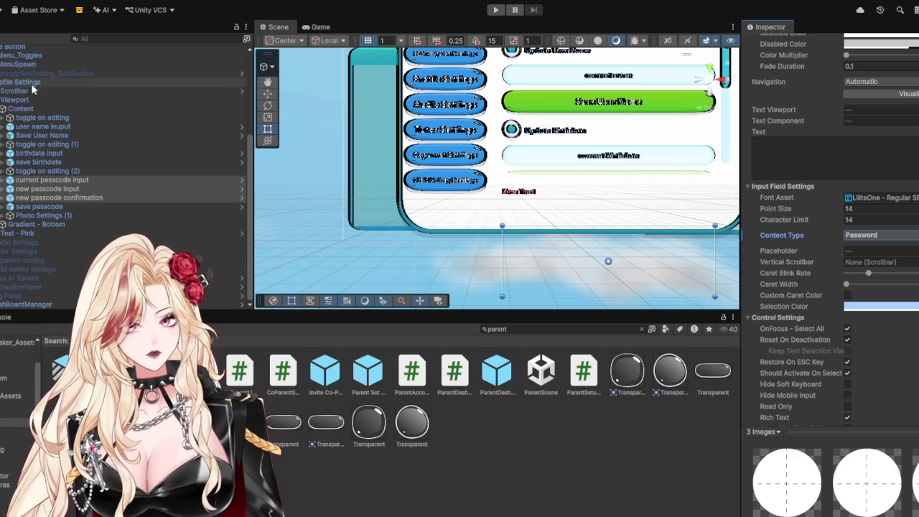
click(139, 84)
scroll(785, 101, up, 5)
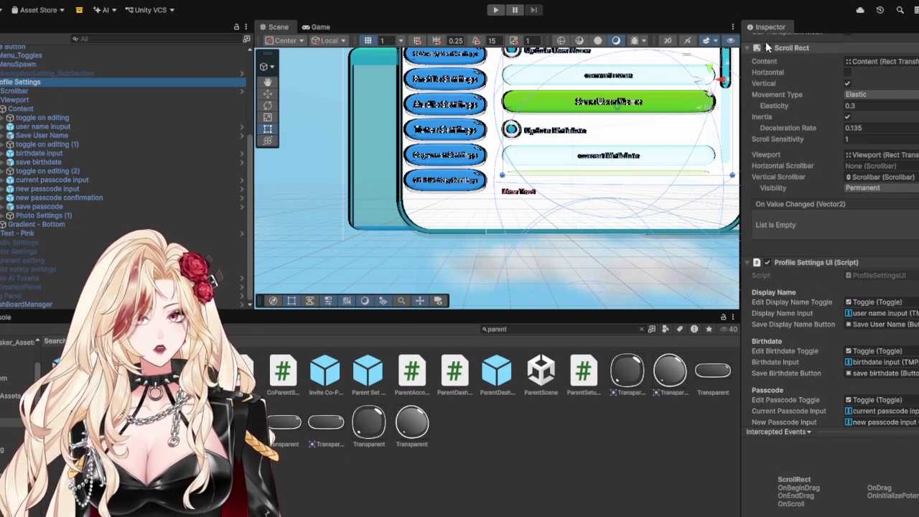
scroll(800, 81, up, 3)
click(770, 43)
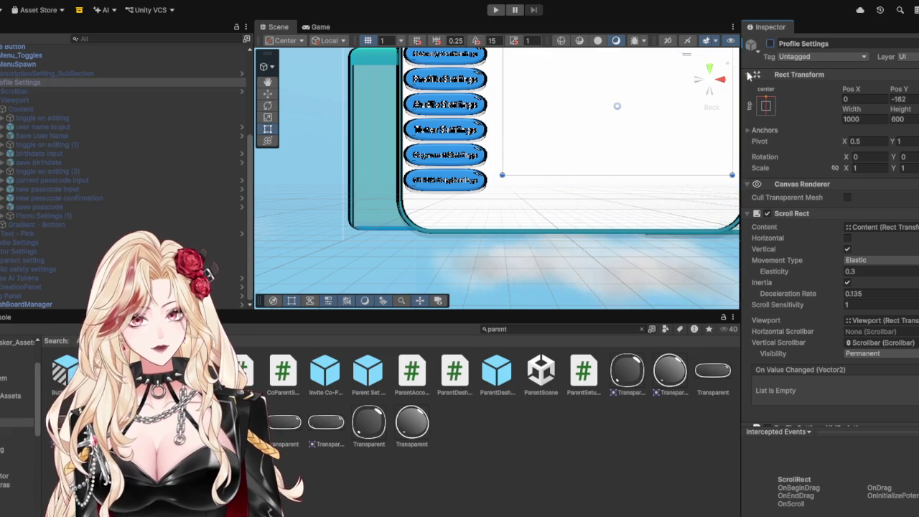
- Select the coparent setting panel and make it active
click(37, 251)
click(36, 260)
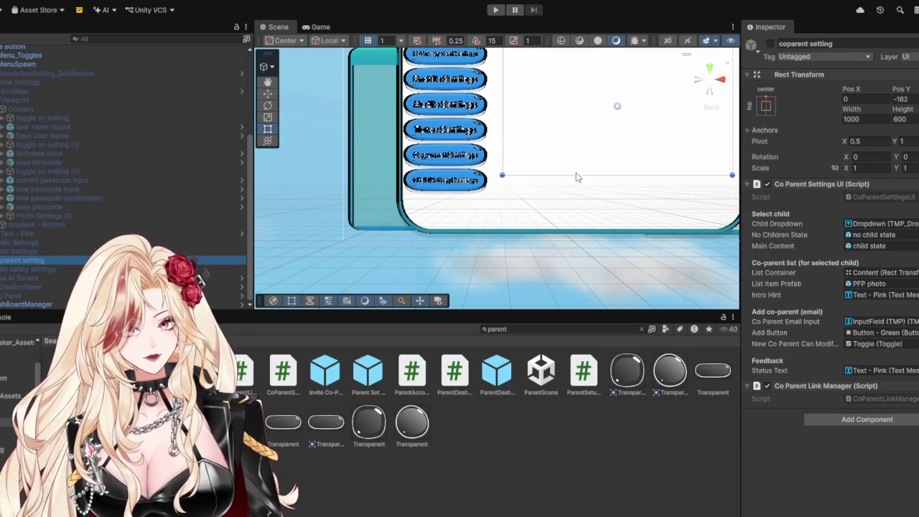
click(769, 44)
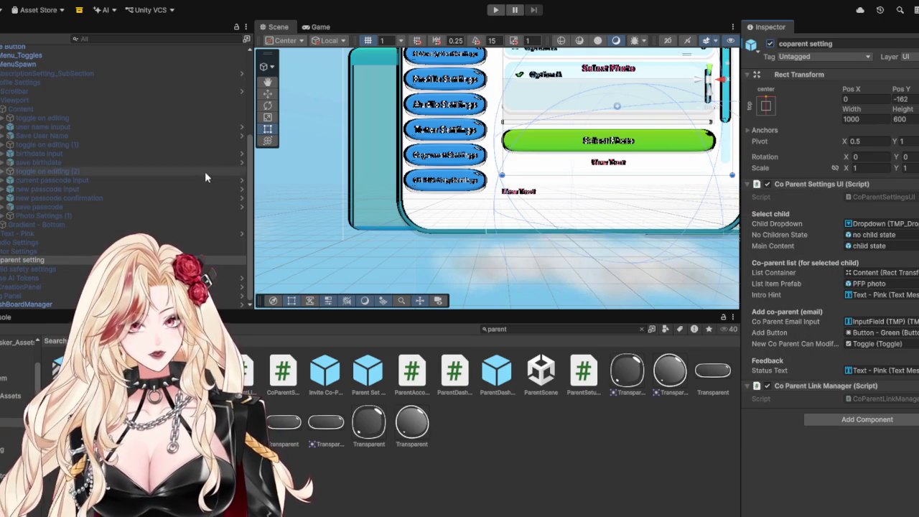
scroll(598, 196, up, 2)
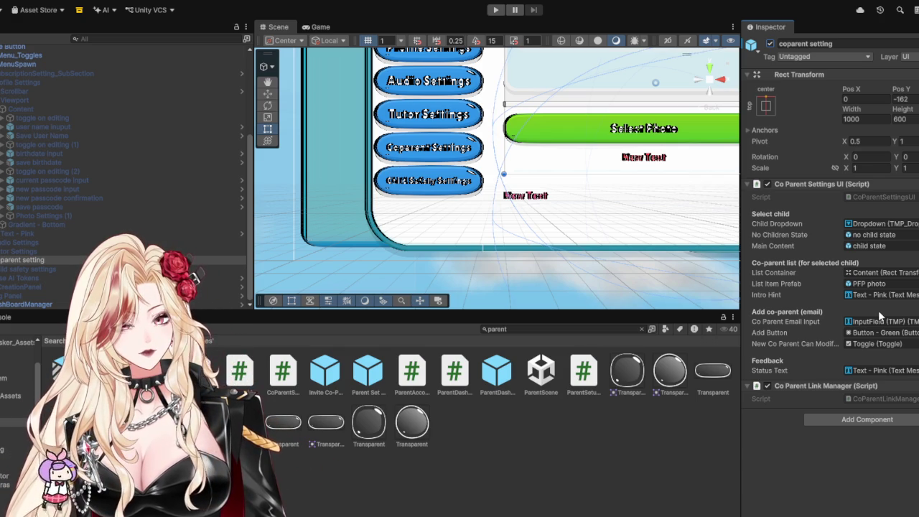
- Expand coparent setting's Scroll View > Viewport > Content > child state in the Hierarchy
click(28, 259)
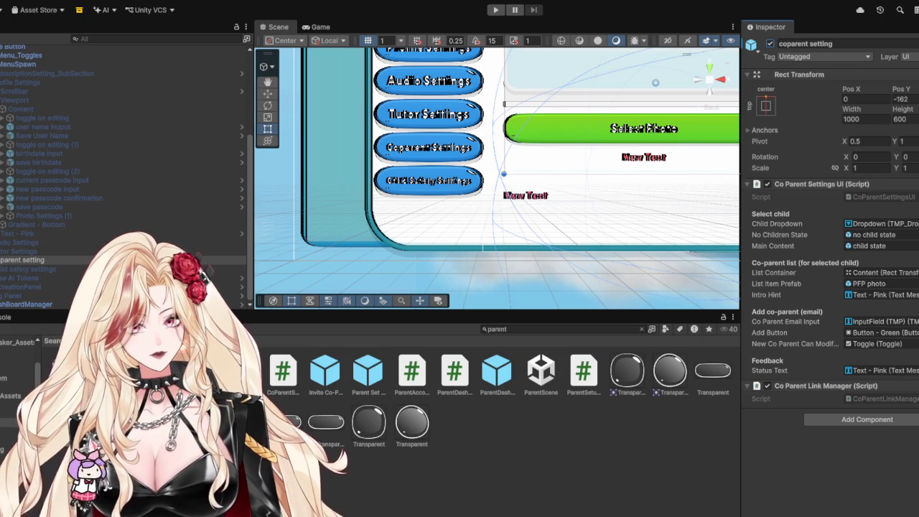
key(alt+Right)
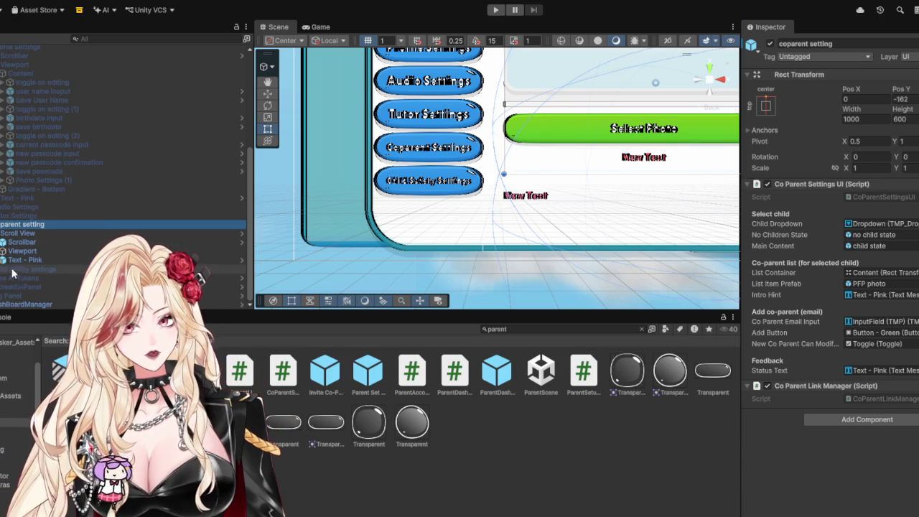
click(3, 251)
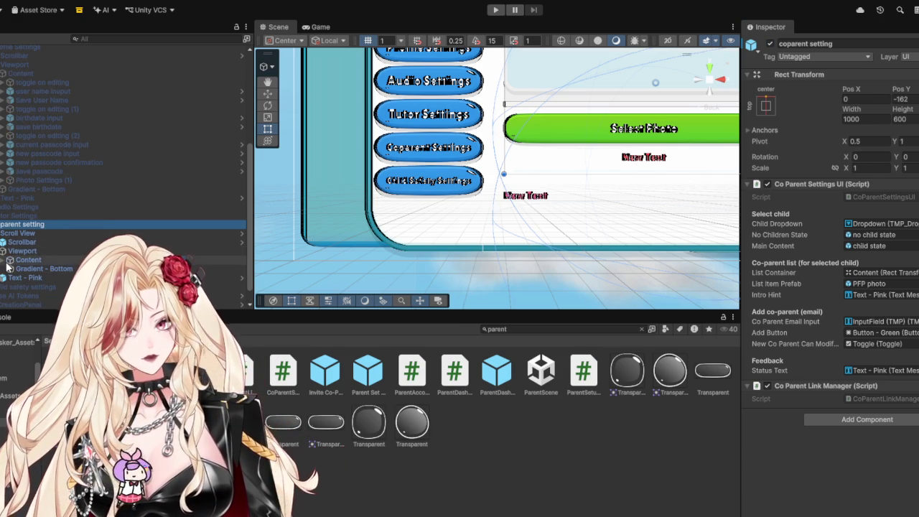
click(21, 260)
click(4, 260)
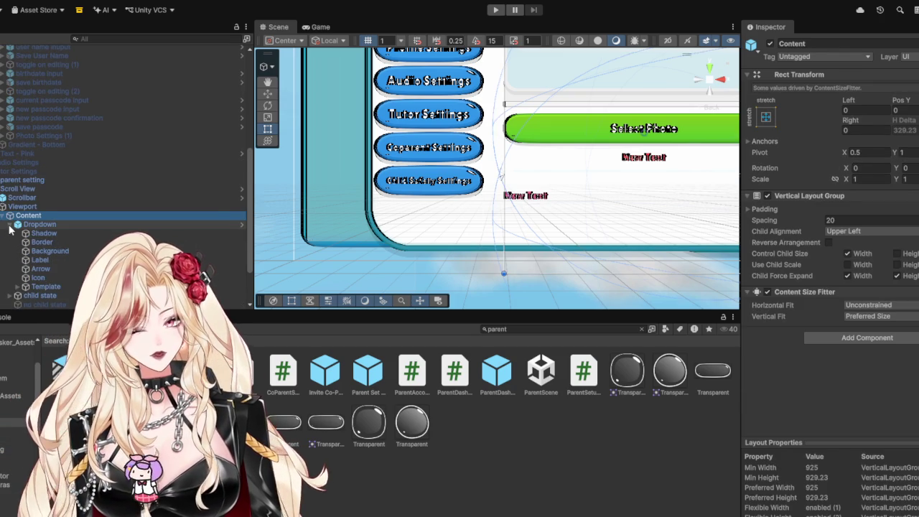
click(9, 234)
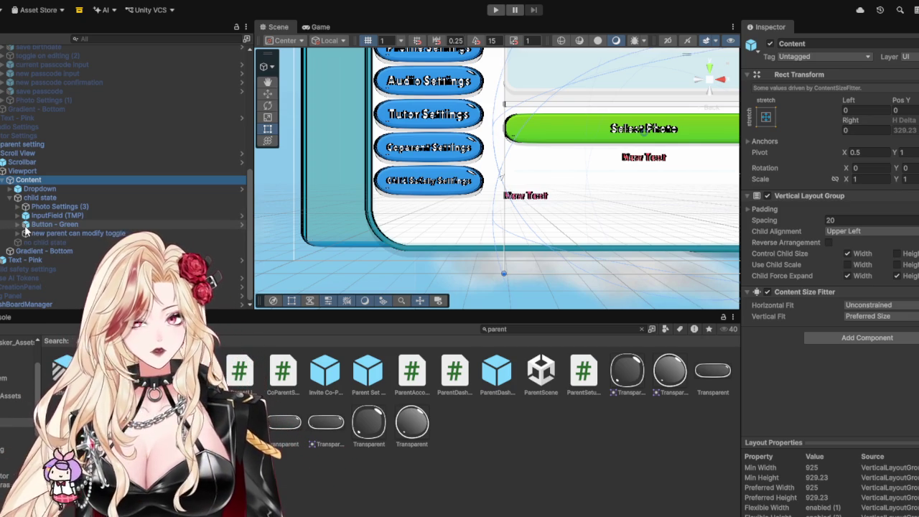
- Move 'new parent can modify toggle' to be the first child of child state, above Photo Settings (3)
click(60, 234)
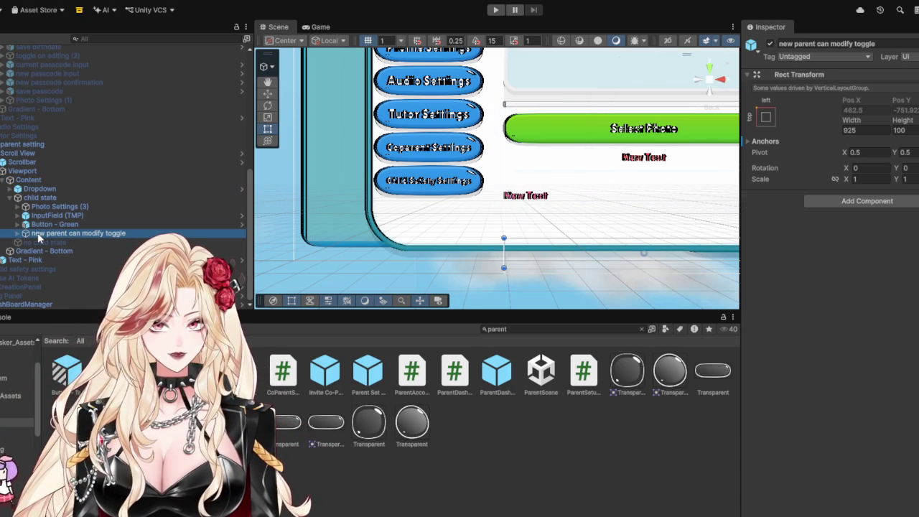
mouse_move(41, 233)
mouse_down()
mouse_move(48, 204)
mouse_move(11, 144)
mouse_up()
click(11, 144)
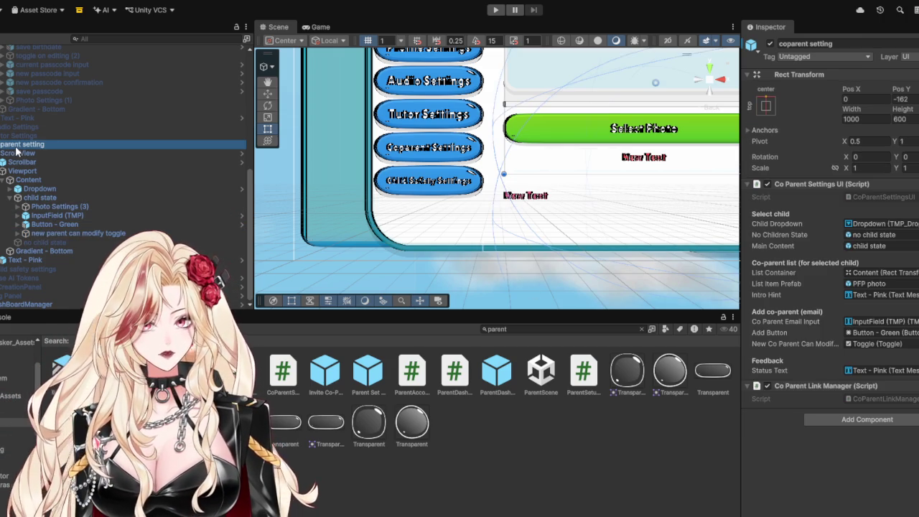
scroll(31, 224, up, 5)
scroll(31, 224, up, 3)
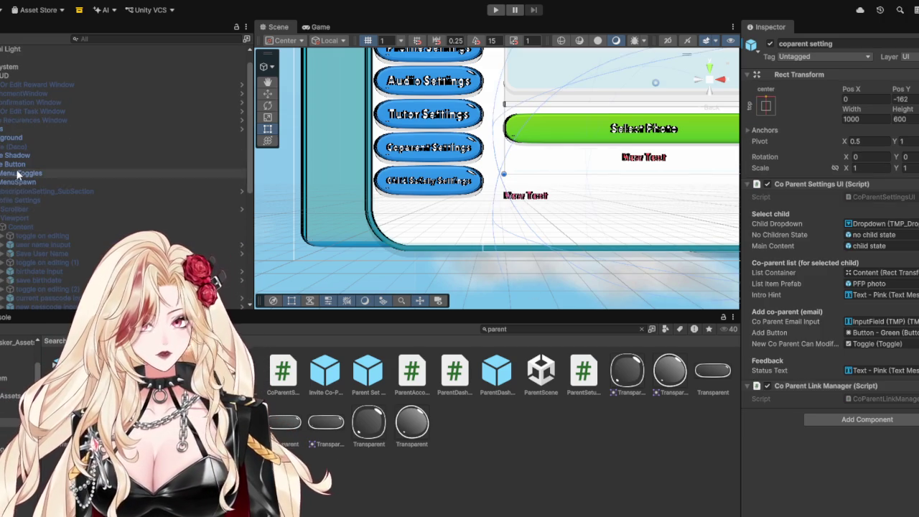
click(22, 129)
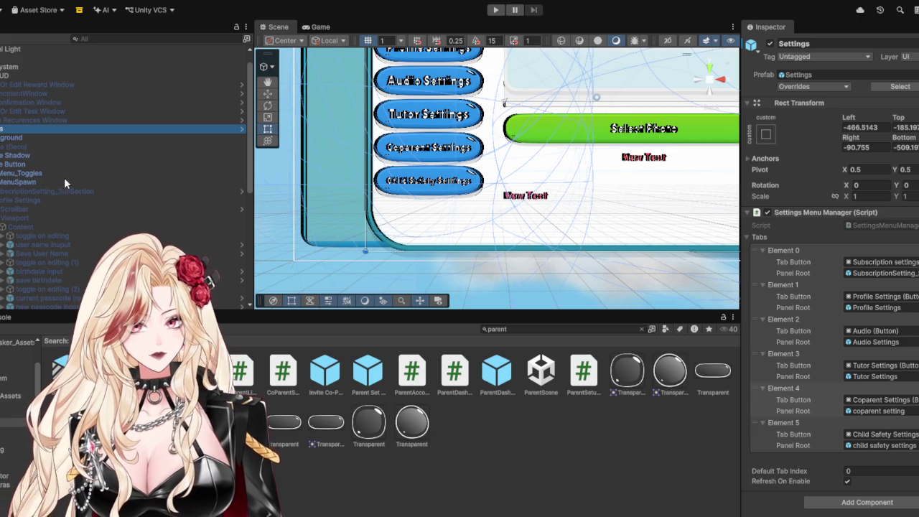
scroll(93, 211, down, 6)
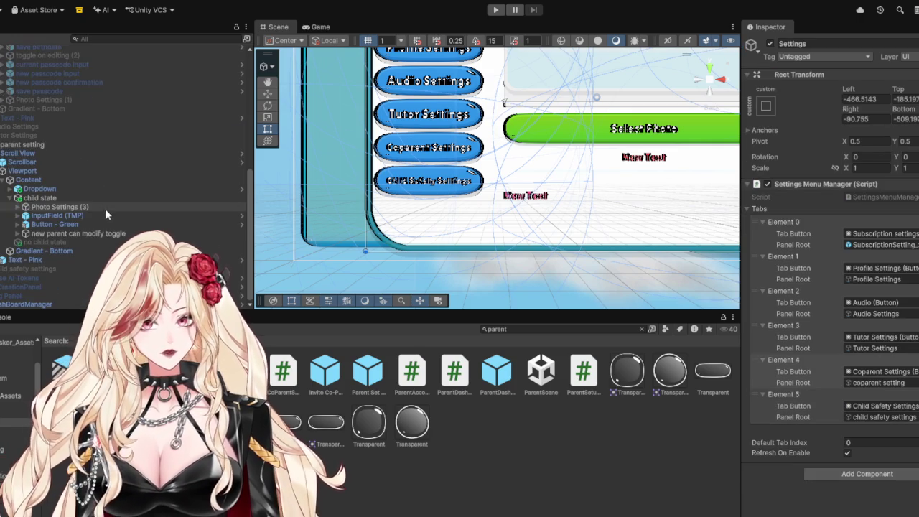
scroll(41, 195, up, 2)
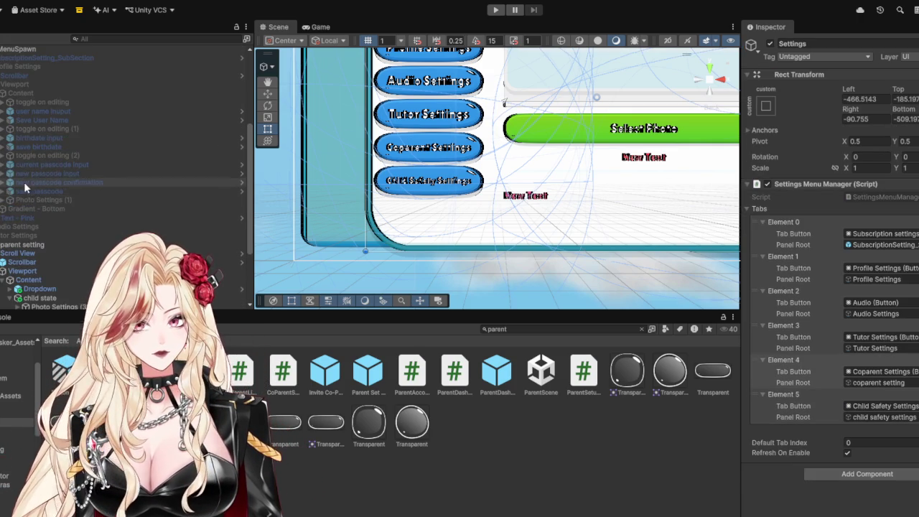
scroll(41, 196, down, 4)
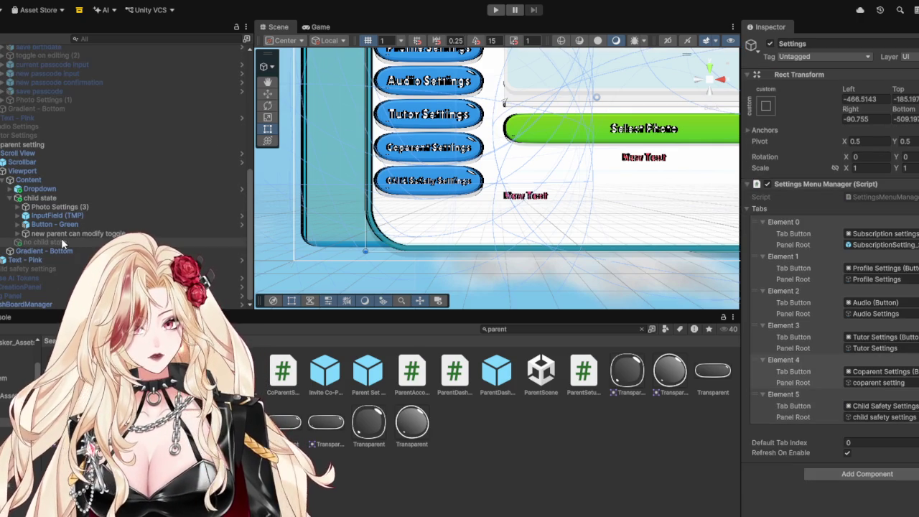
click(52, 235)
drag(51, 235, 54, 206)
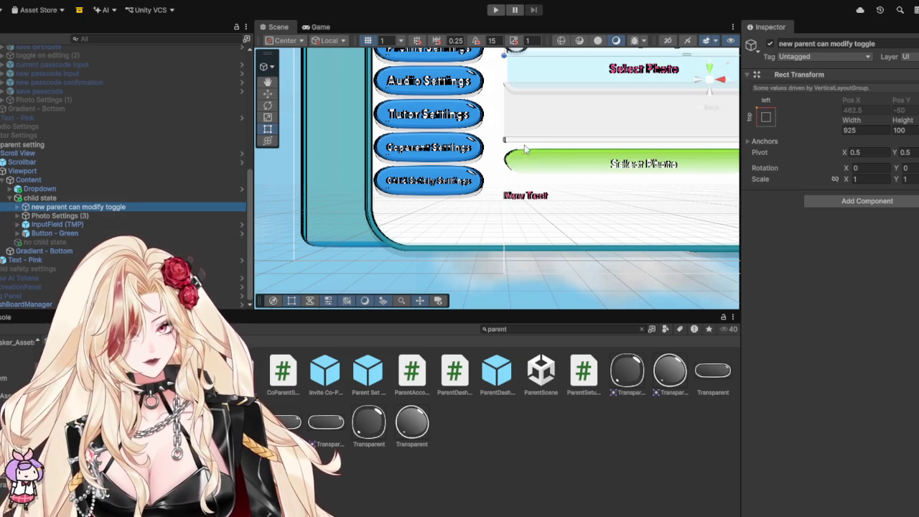
- Change the toggle's Text - Blue label to 'New Parent Can Modify taks and rewards you create'
scroll(567, 187, down, 3)
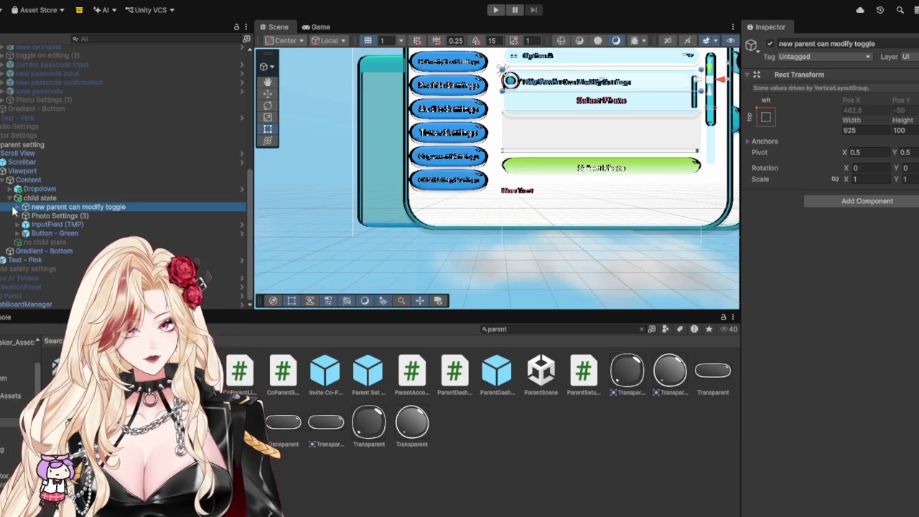
click(17, 207)
click(49, 226)
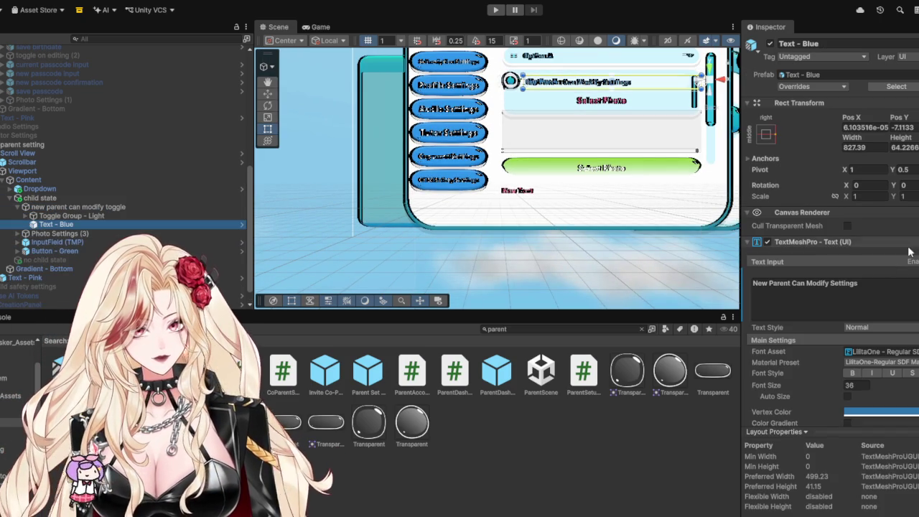
click(905, 291)
click(905, 292)
mouse_move(905, 289)
mouse_down()
mouse_move(754, 286)
mouse_move(793, 286)
mouse_up()
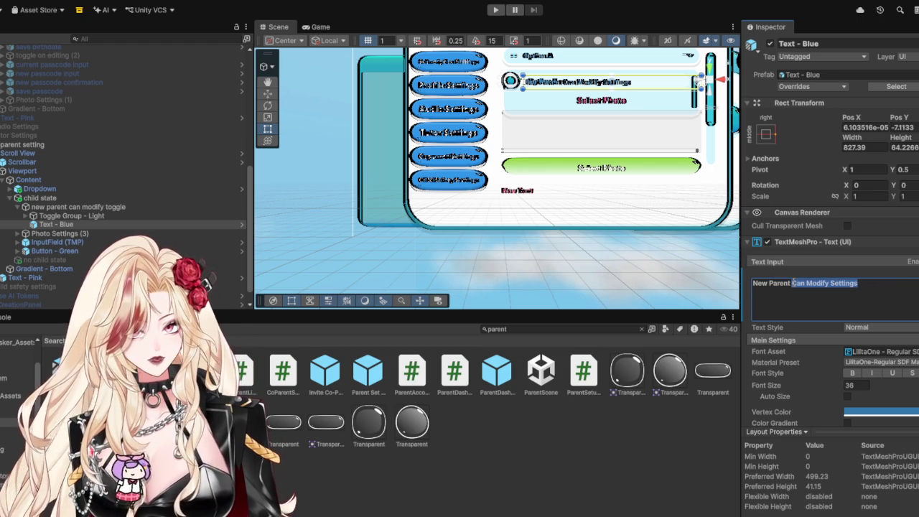
text(Can Modify)
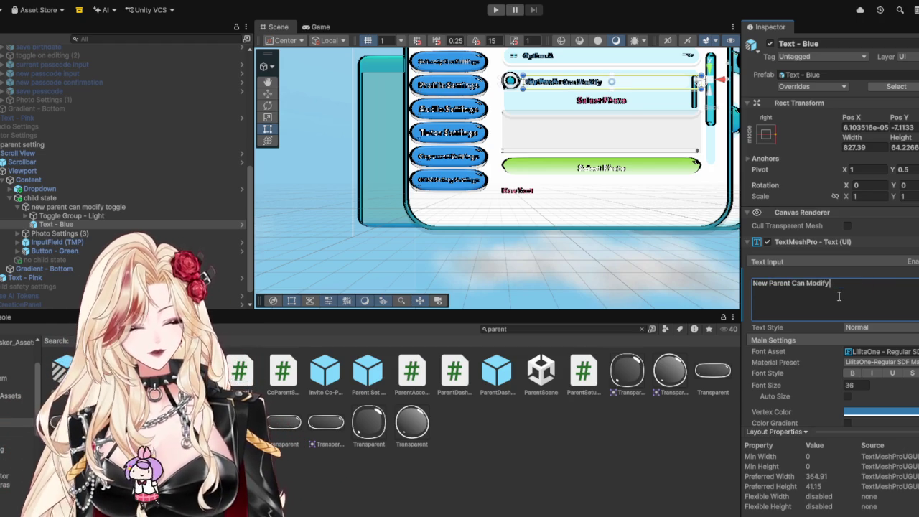
text( taks and rewards y)
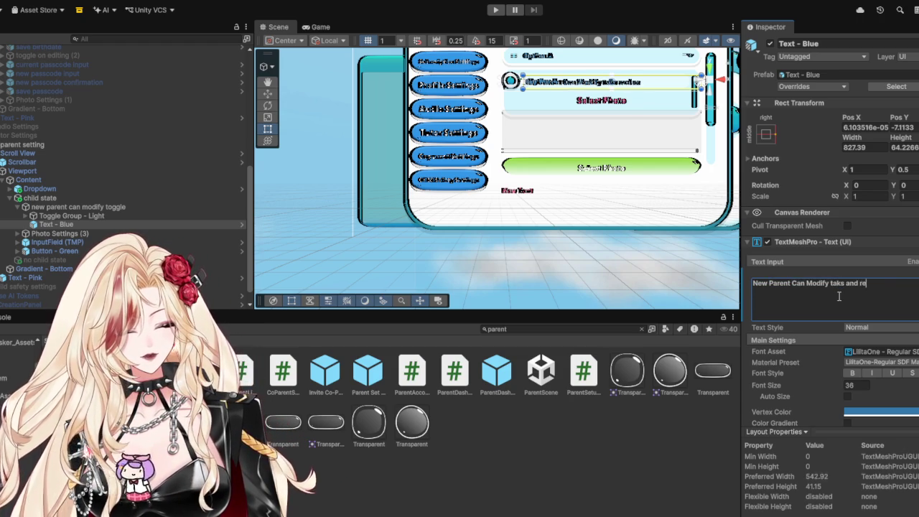
text(ou create)
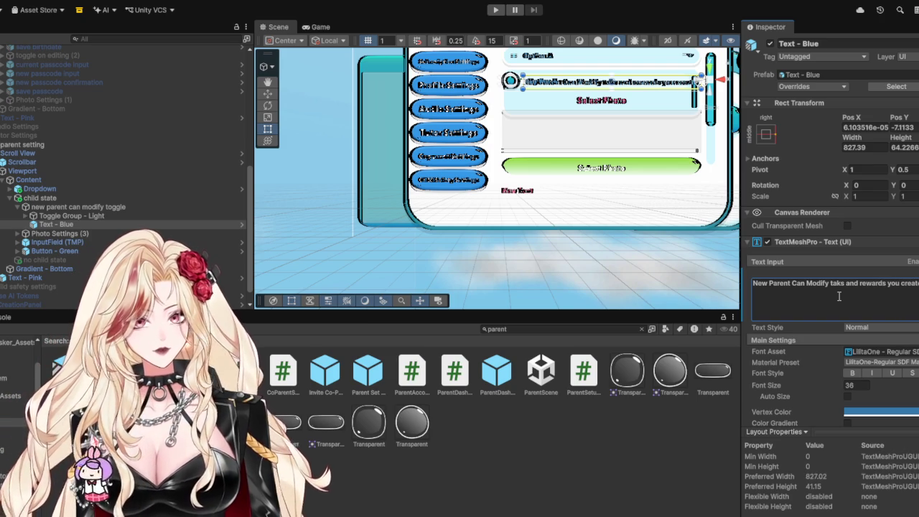
- Collapse 'new parent can modify toggle' in the Hierarchy
scroll(811, 385, down, 3)
scroll(810, 381, down, 4)
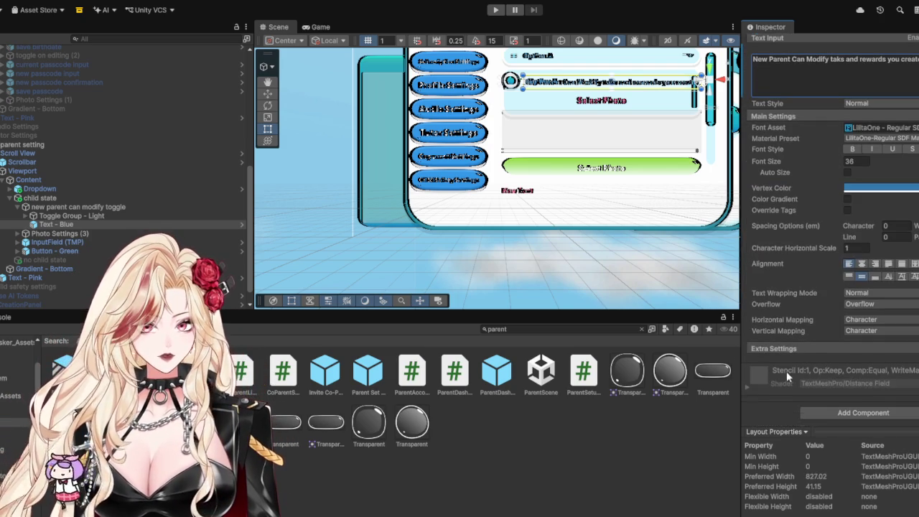
click(20, 208)
click(18, 206)
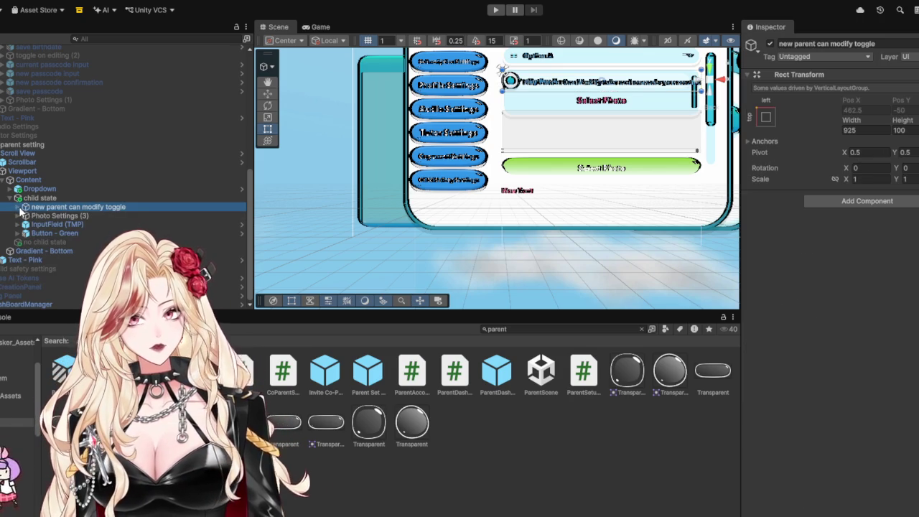
- Inspect Photo Settings (3) and its InputField (TMP), then select Button - Green
click(50, 216)
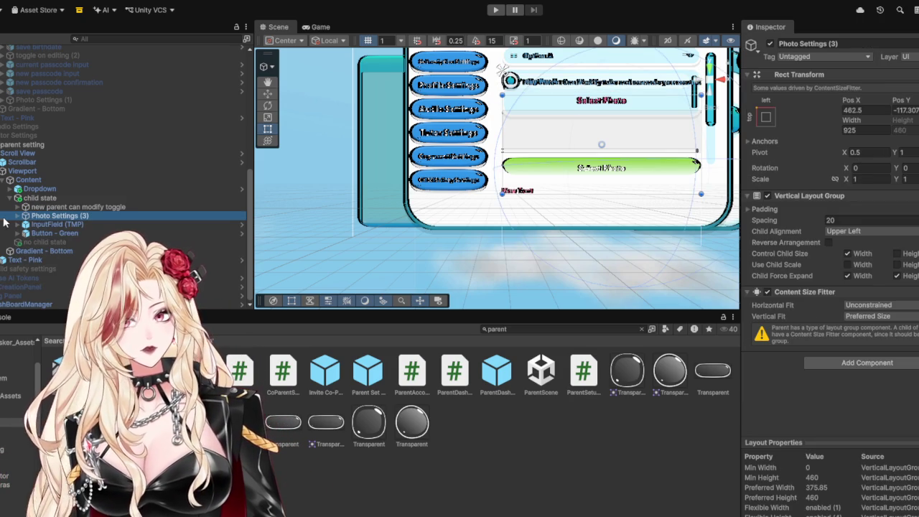
click(38, 225)
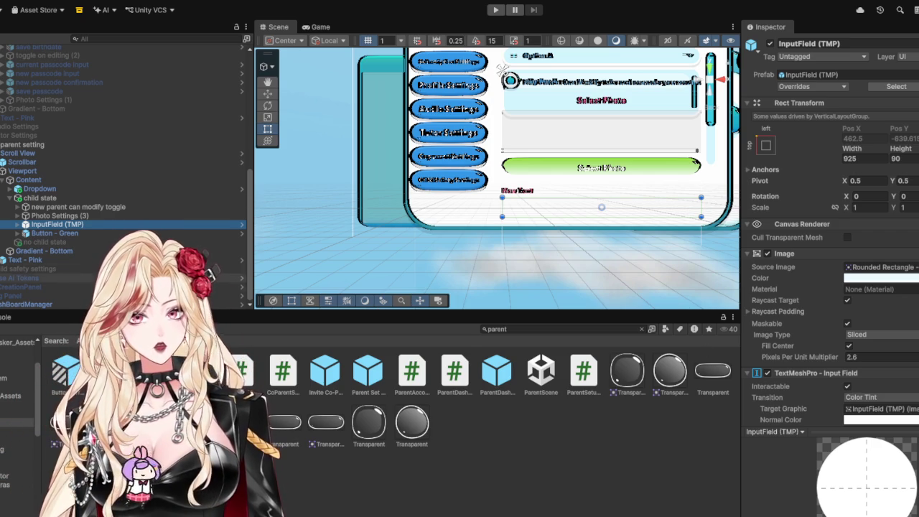
click(43, 235)
- Move Button - Green above Photo Settings and relabel its Text 'invite new Coparent'
drag(42, 234, 52, 213)
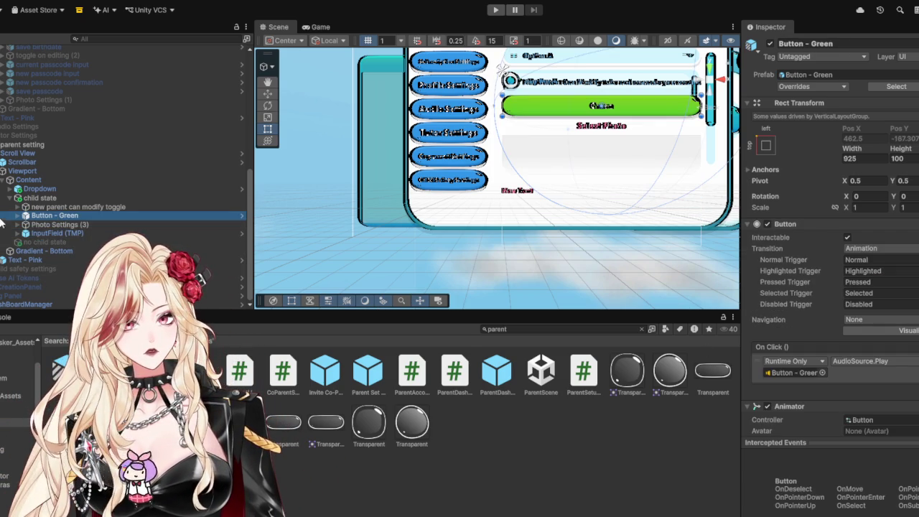
click(17, 216)
click(46, 242)
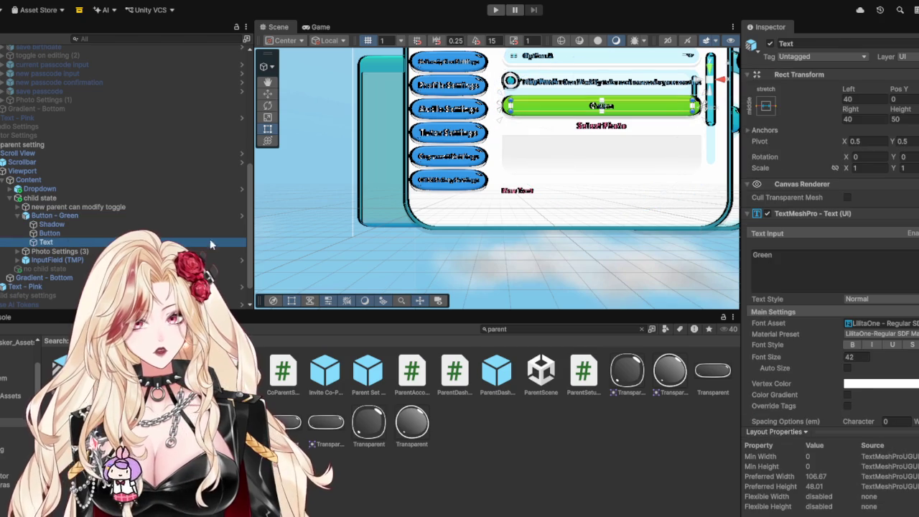
click(797, 259)
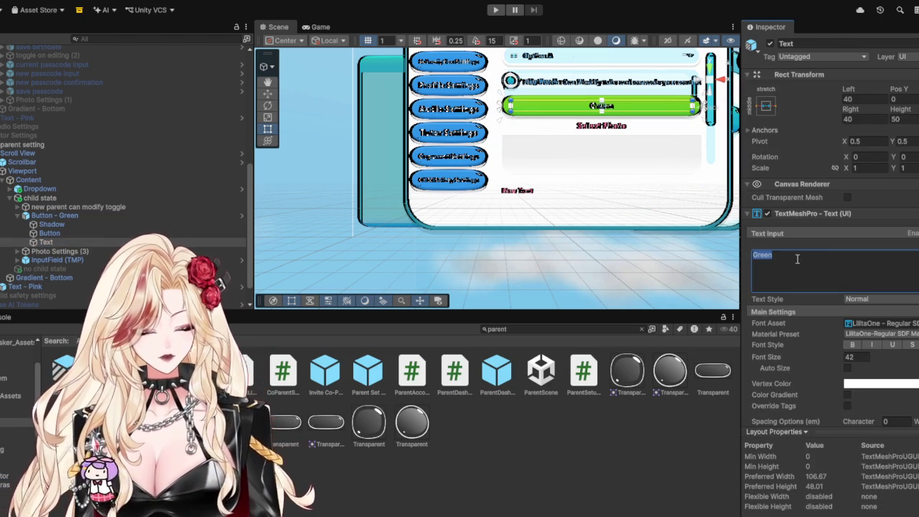
text(invite)
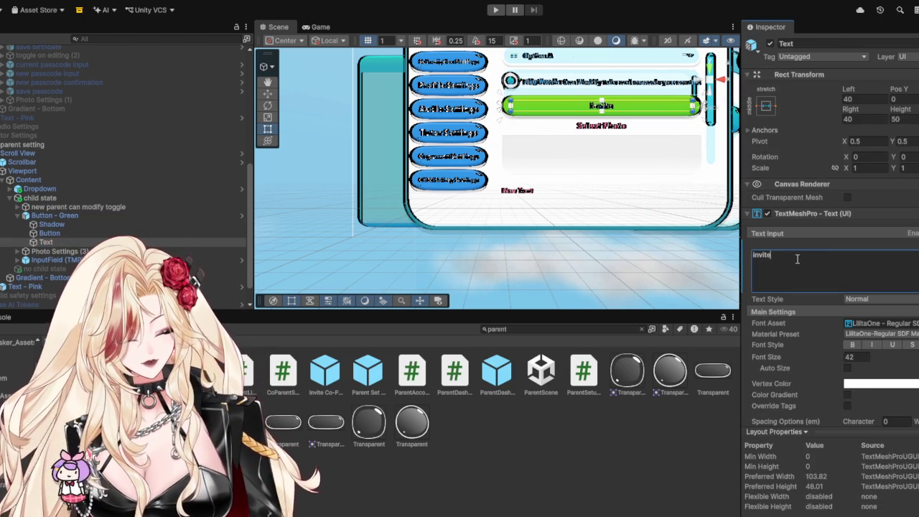
text( new C)
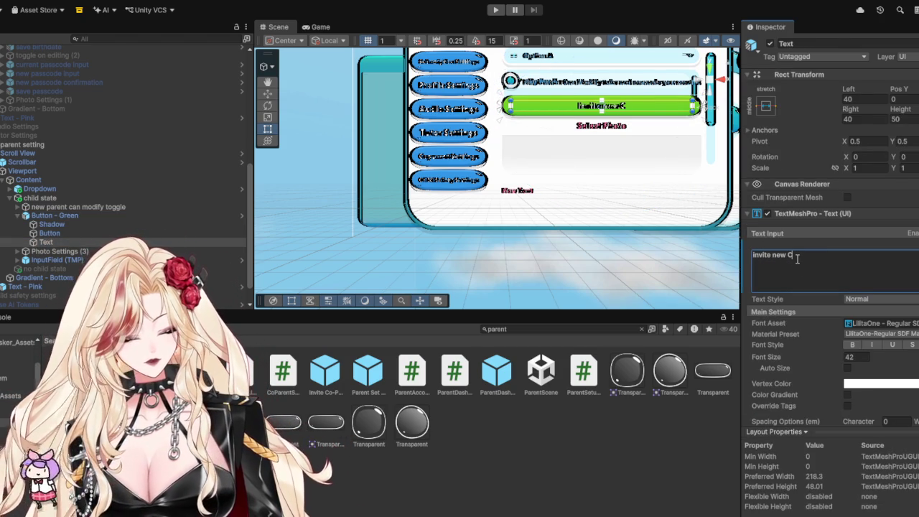
text(oparent)
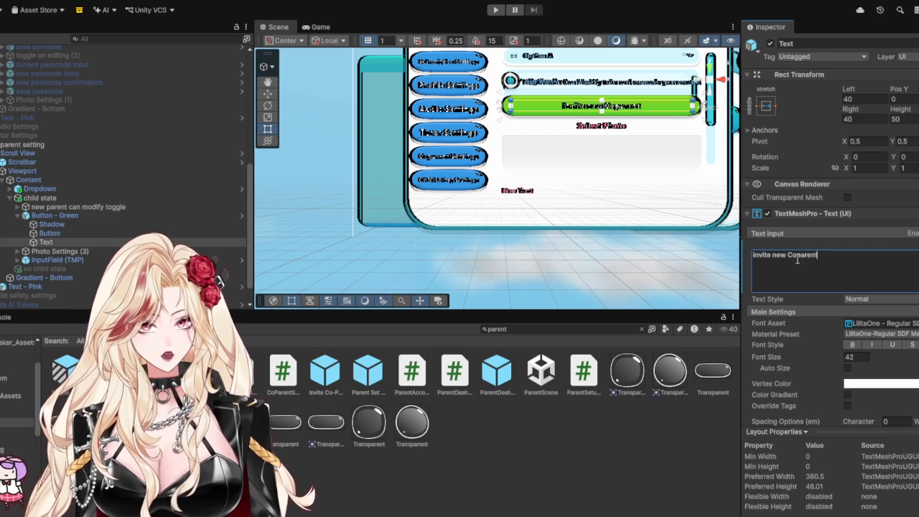
- Drag InputField (TMP) upward in the child state hierarchy
scroll(841, 316, down, 5)
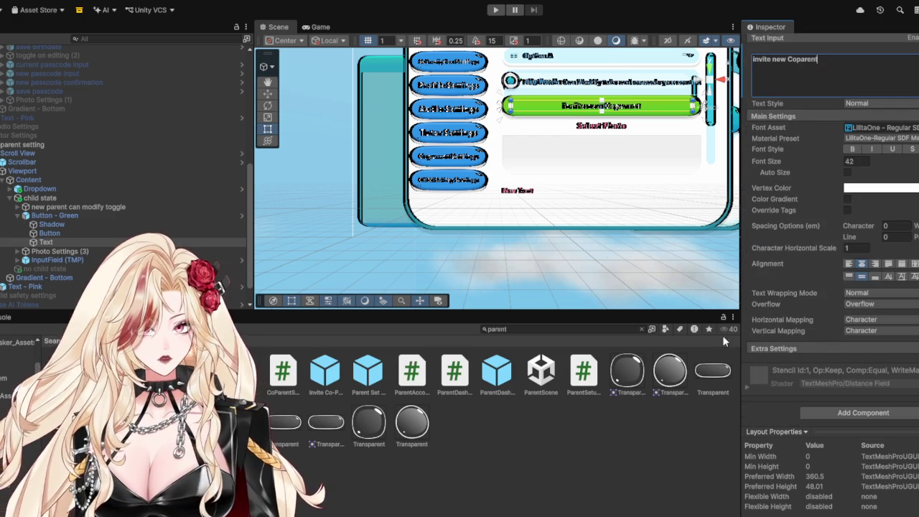
scroll(438, 245, up, 1)
scroll(122, 165, down, 2)
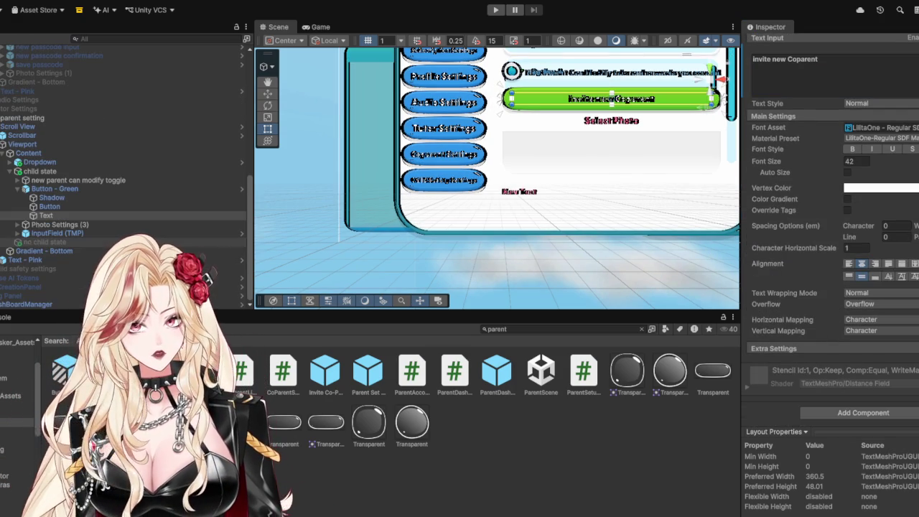
click(46, 215)
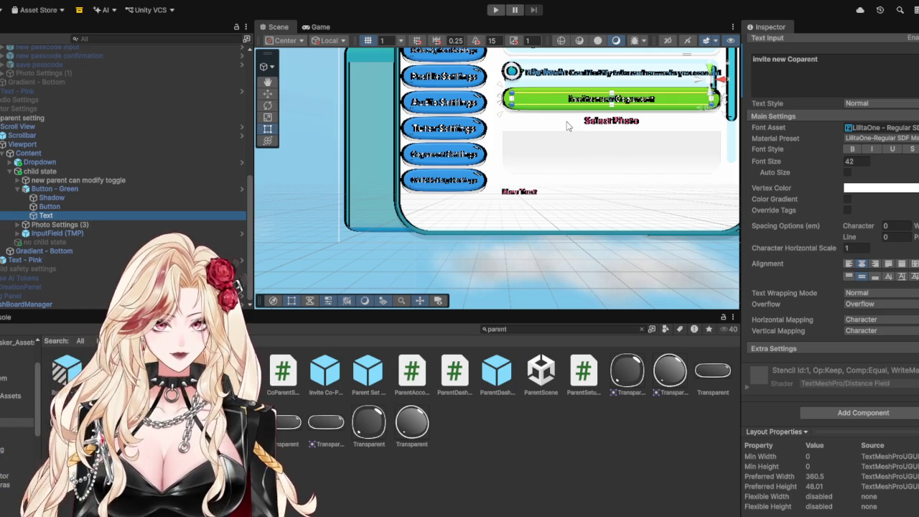
scroll(568, 126, down, 5)
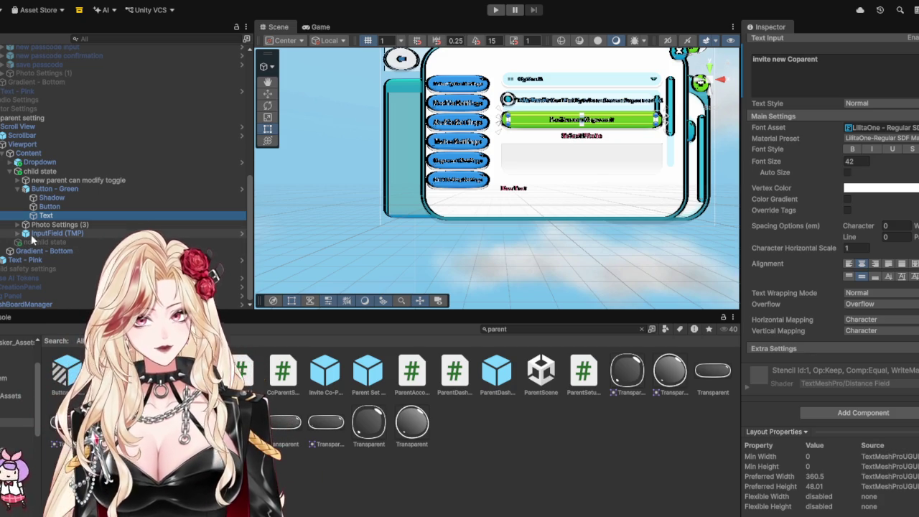
drag(51, 233, 66, 214)
- Place InputField (TMP) above Button - Green and set its placeholder to 'enter coparent email'
drag(63, 189, 63, 188)
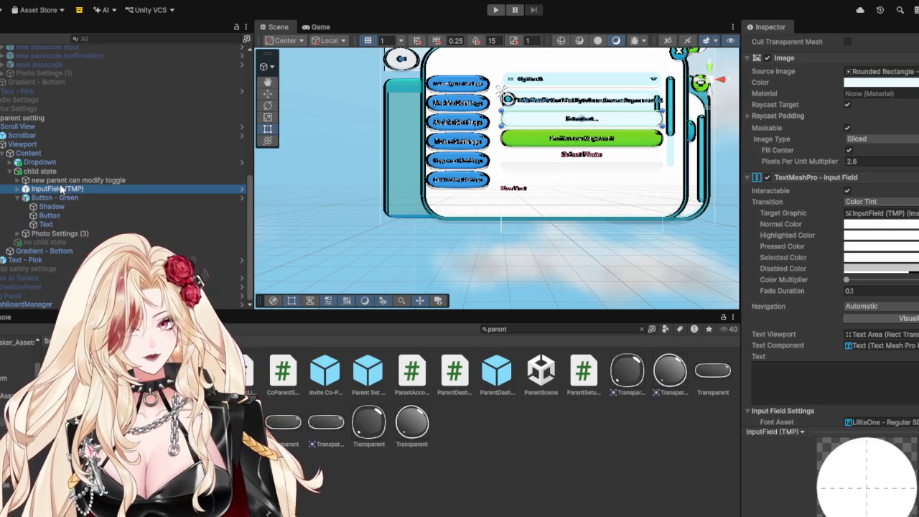
click(17, 189)
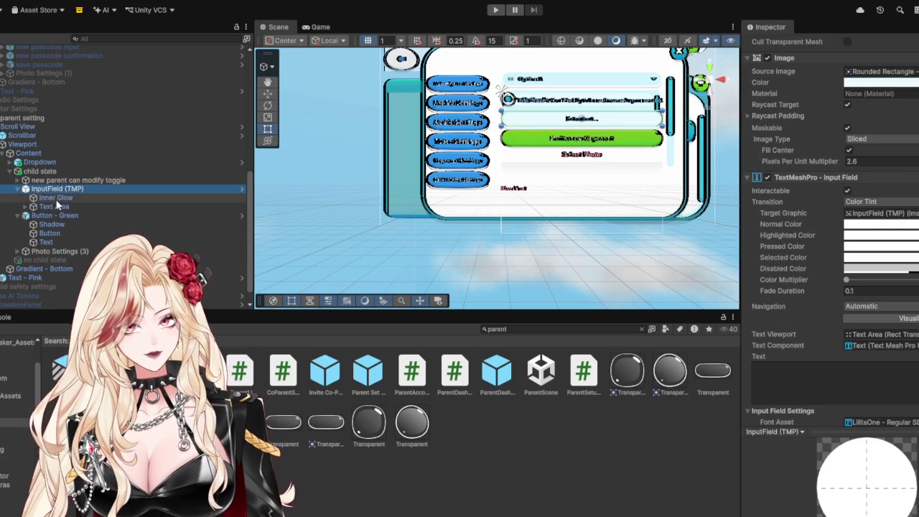
click(26, 207)
click(25, 207)
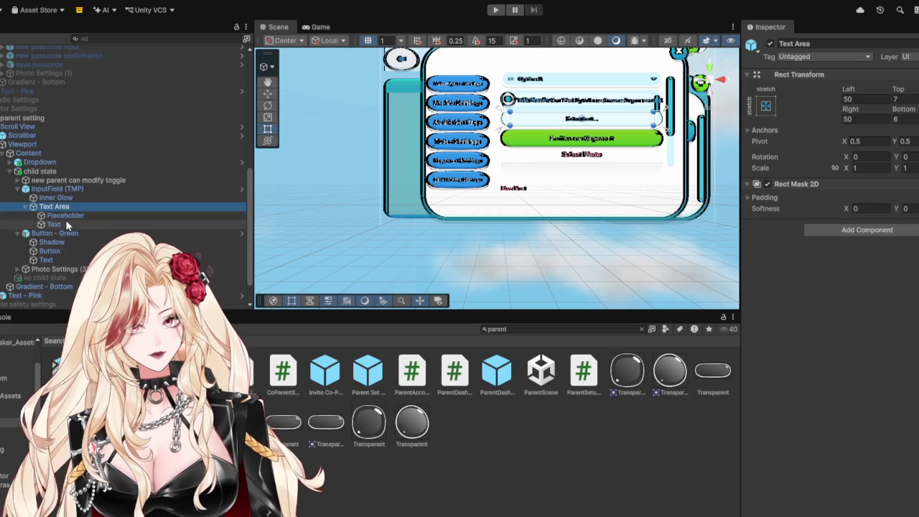
click(53, 224)
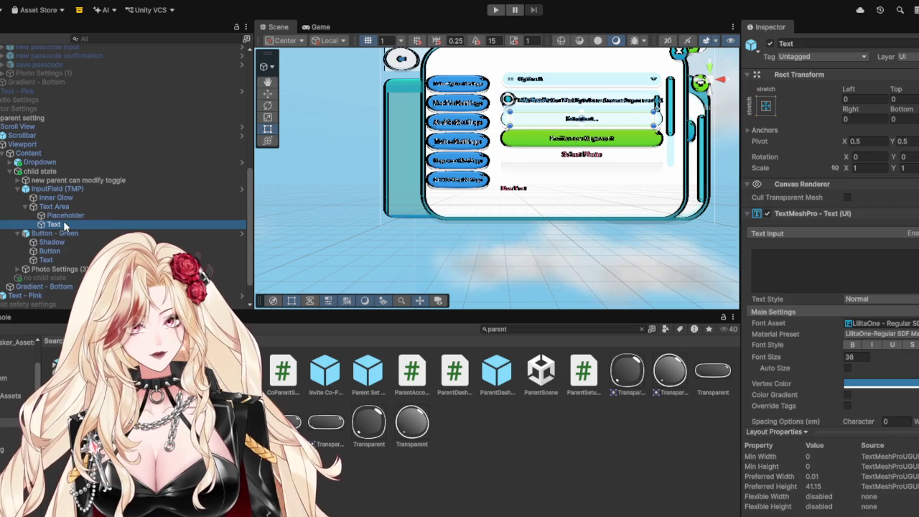
click(899, 262)
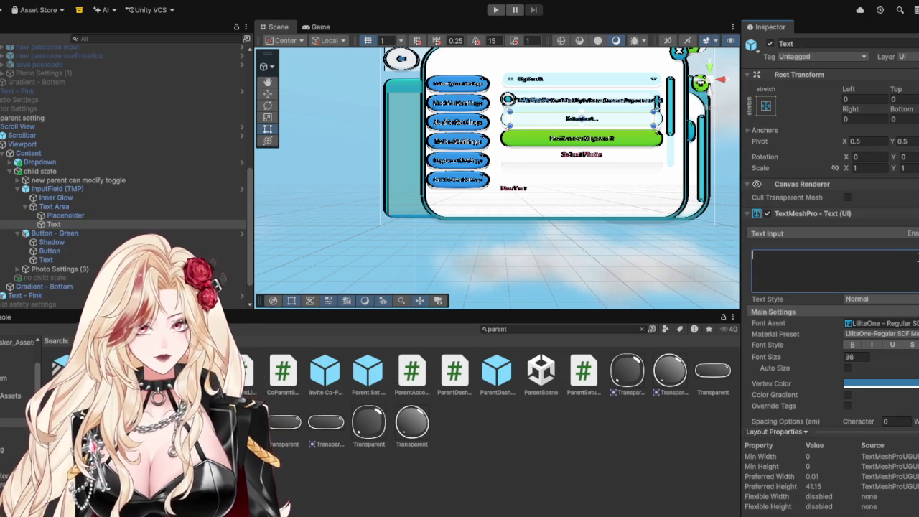
click(64, 215)
click(875, 270)
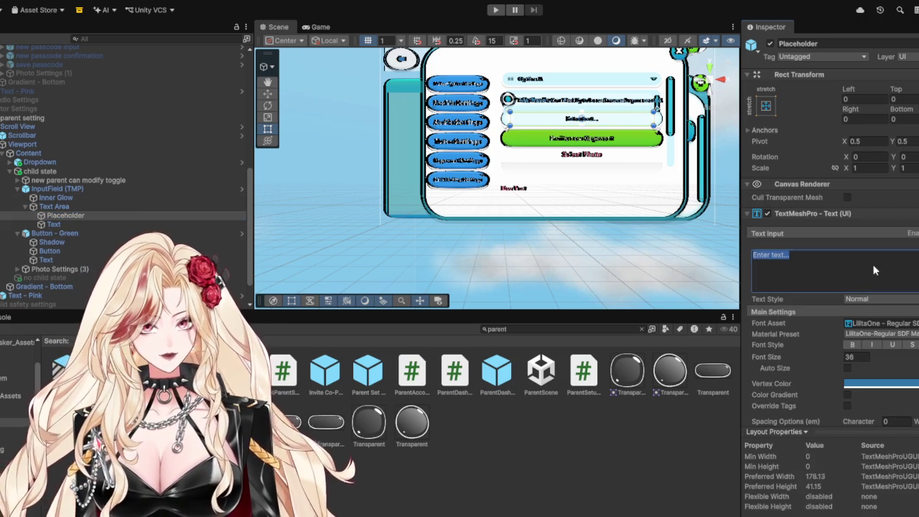
text(enter)
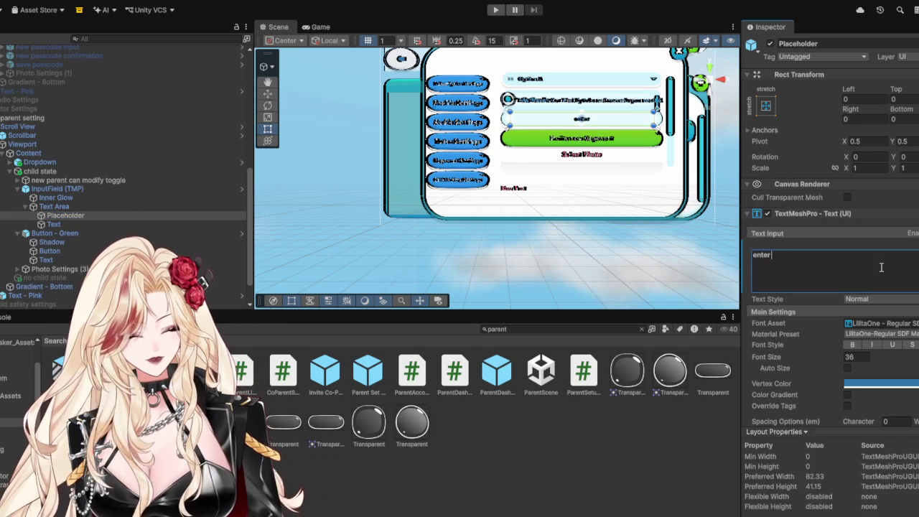
text( coparent emai)
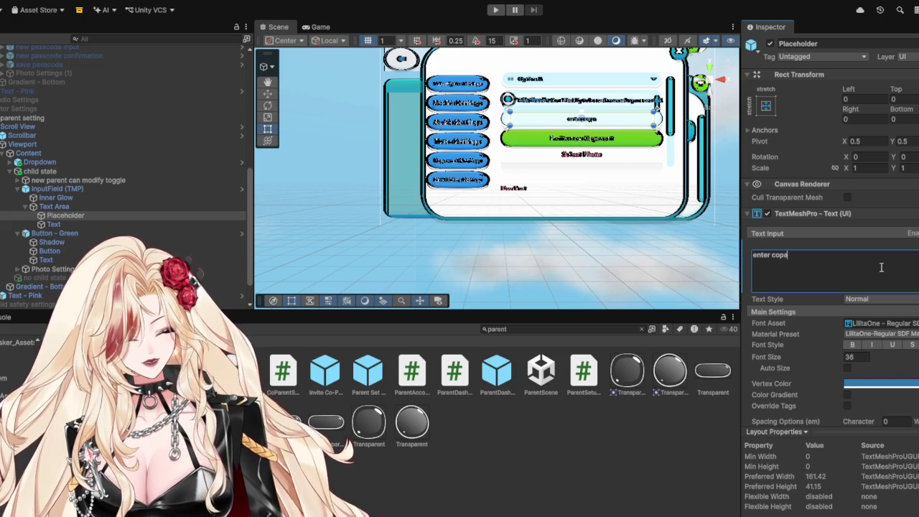
text(l)
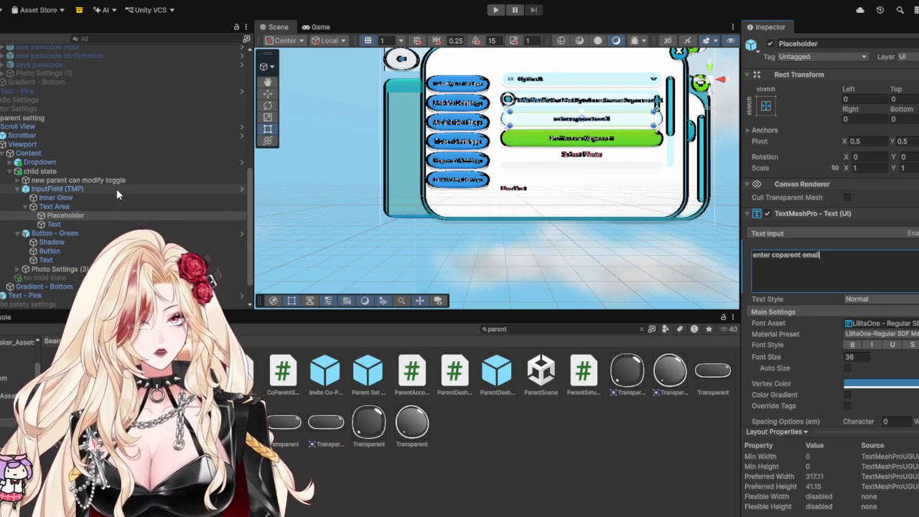
- Change the InputField (TMP) Character Limit from 14 to 50
click(58, 188)
scroll(830, 251, down, 10)
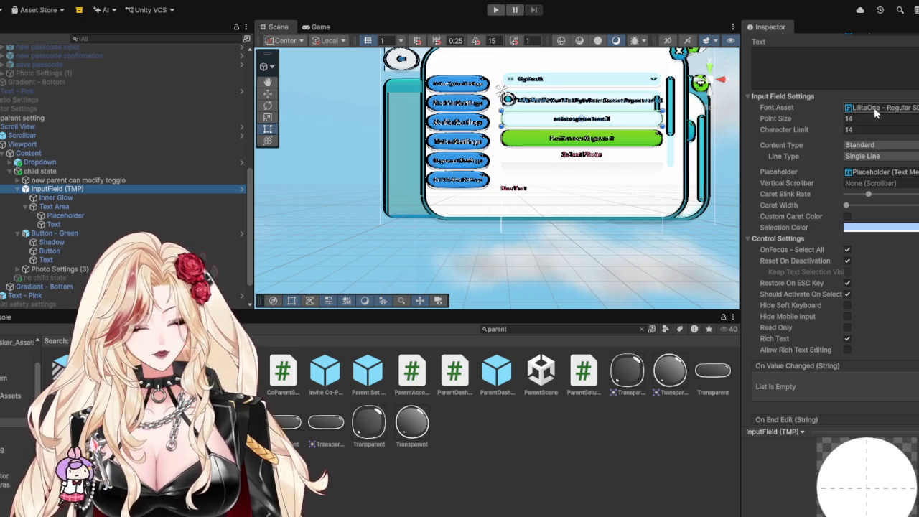
click(872, 127)
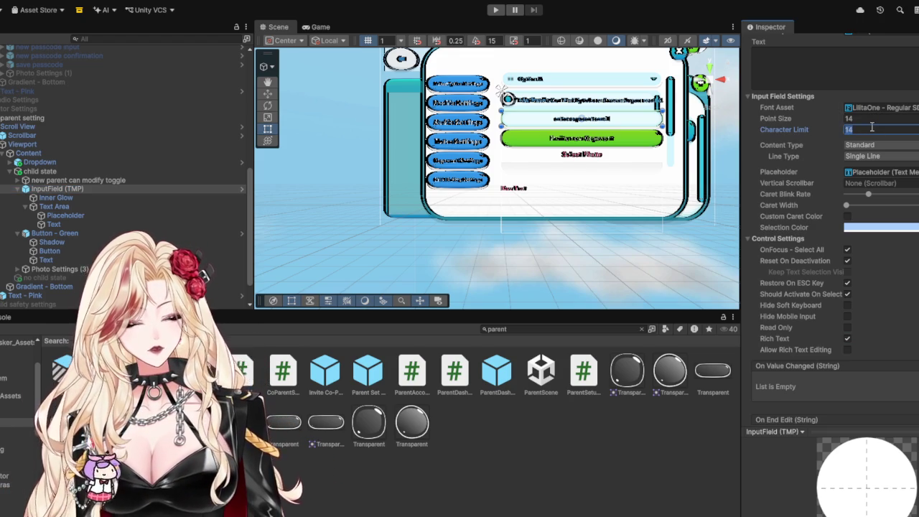
text(50)
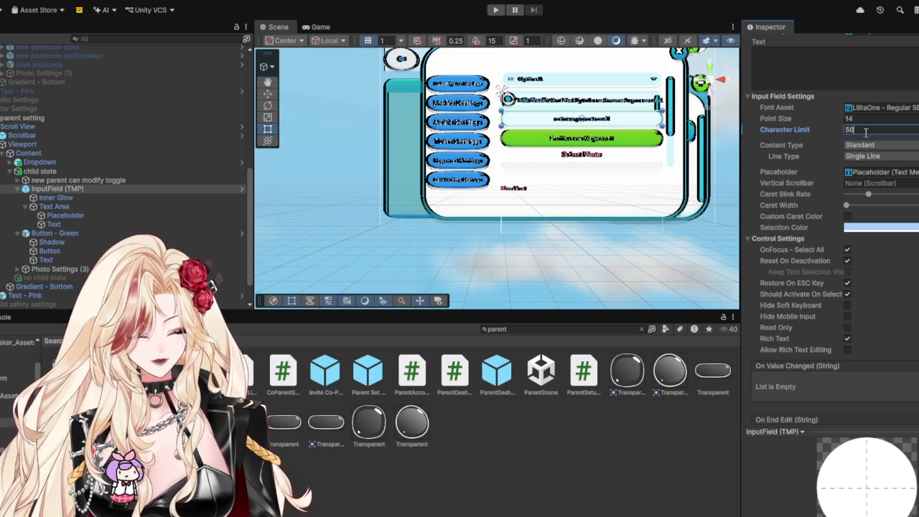
scroll(826, 216, down, 1)
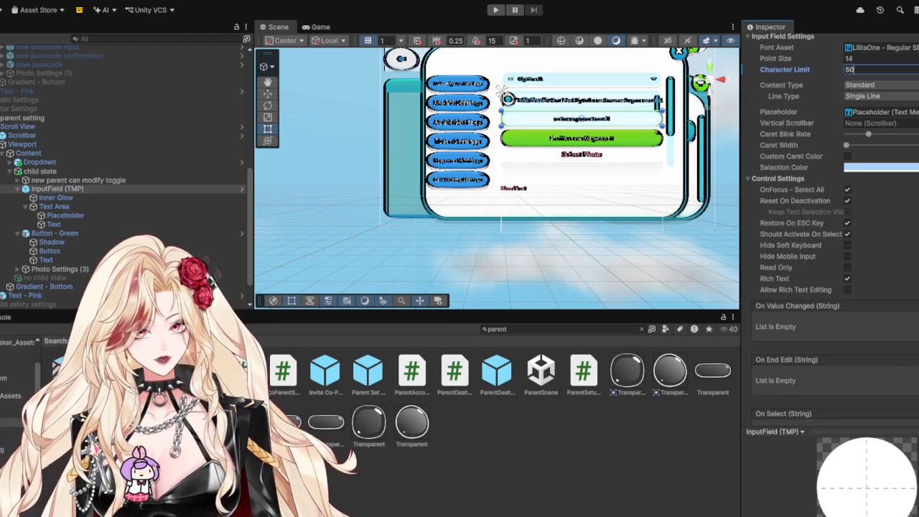
scroll(826, 215, up, 2)
scroll(826, 215, down, 2)
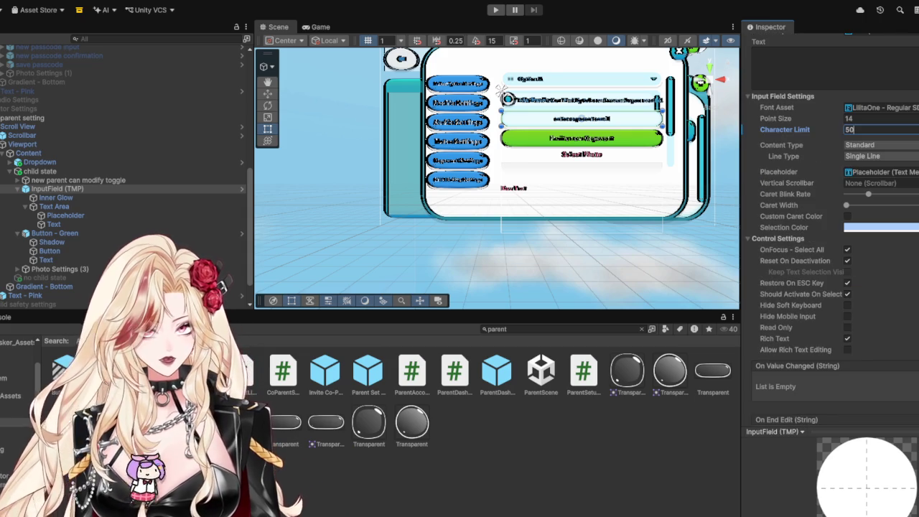
click(20, 189)
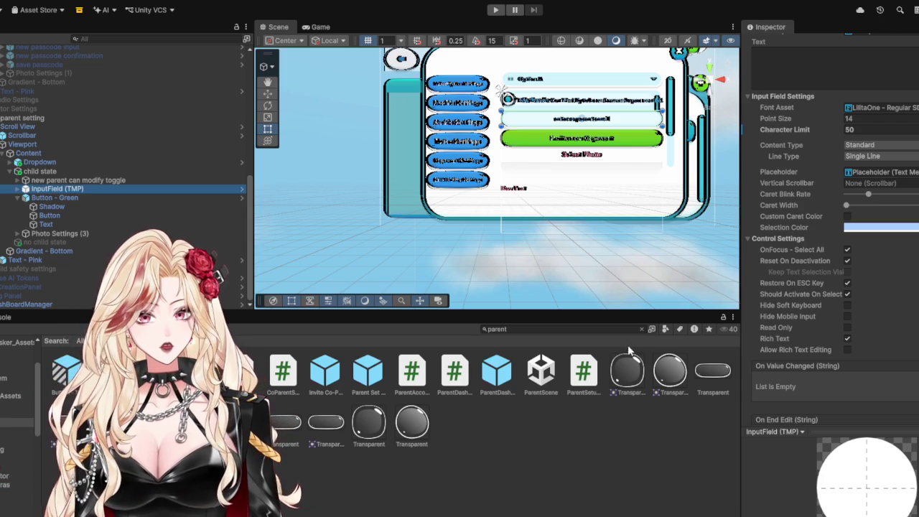
click(554, 332)
- Search the project for 'log in', open Main Log In Scene, and enter Play mode
text(log in)
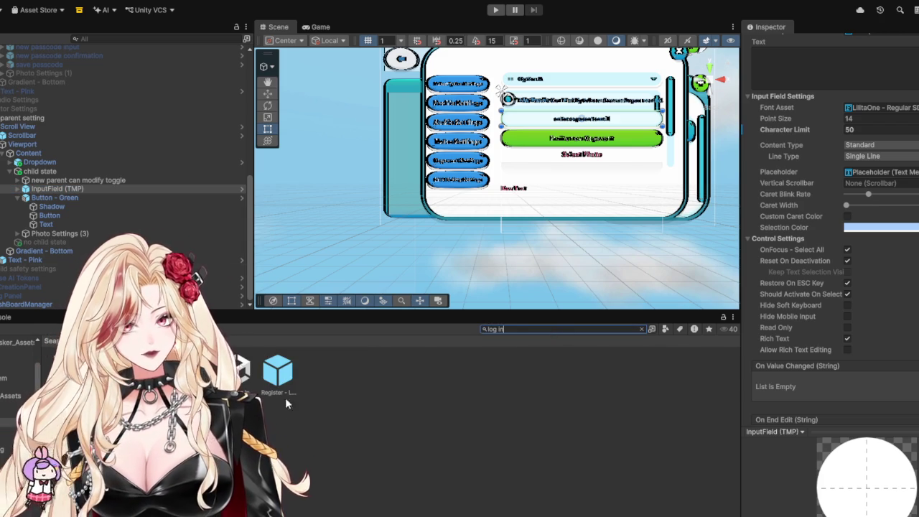
double_click(243, 380)
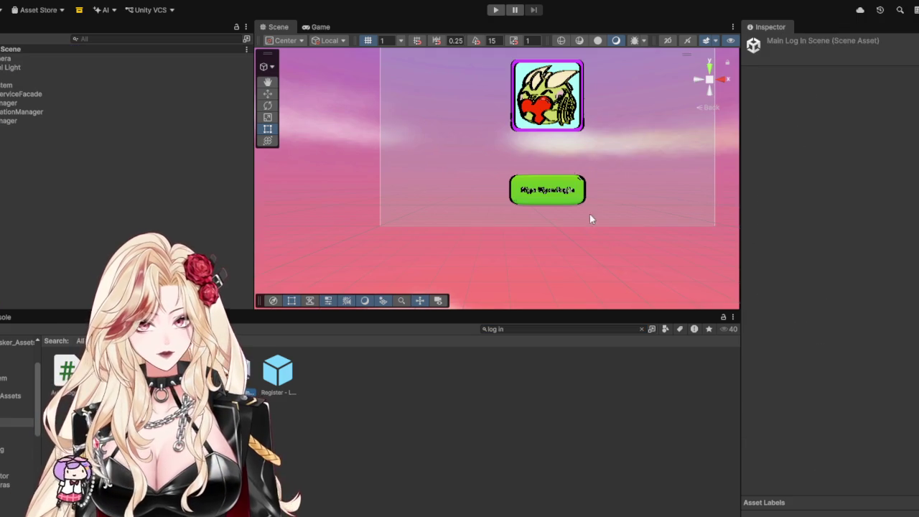
click(495, 10)
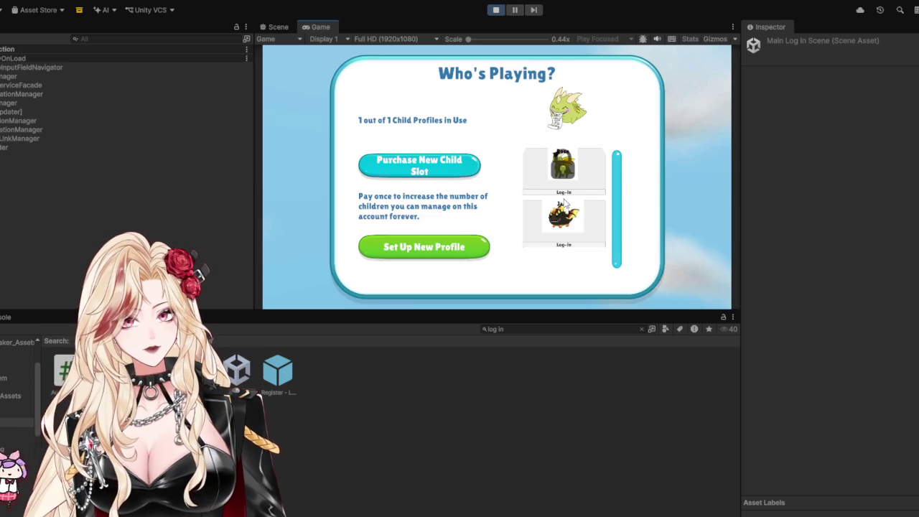
- Log in to the child profile with the parent passcode and open Coparent Settings
click(565, 204)
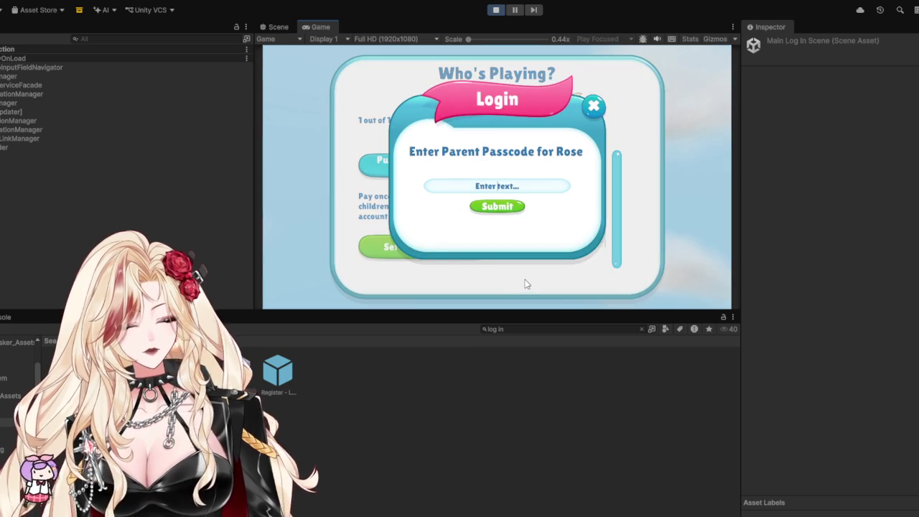
text(1234)
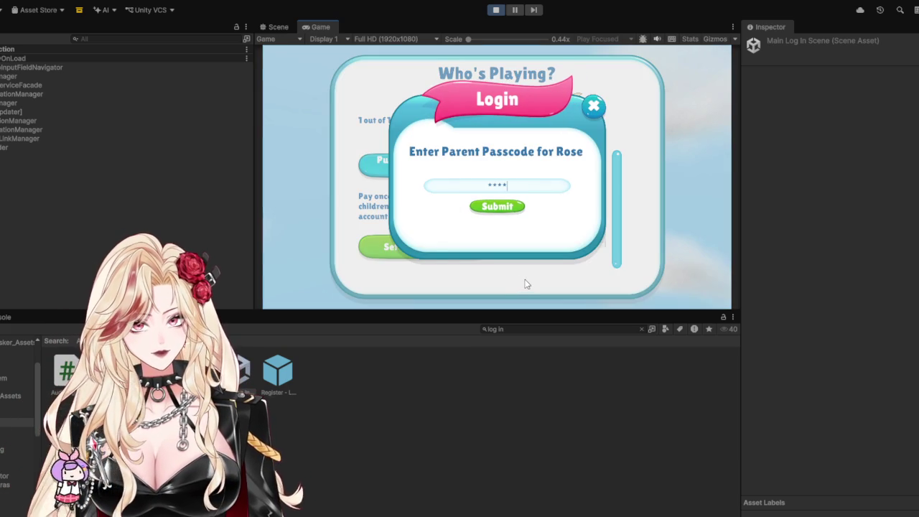
click(498, 208)
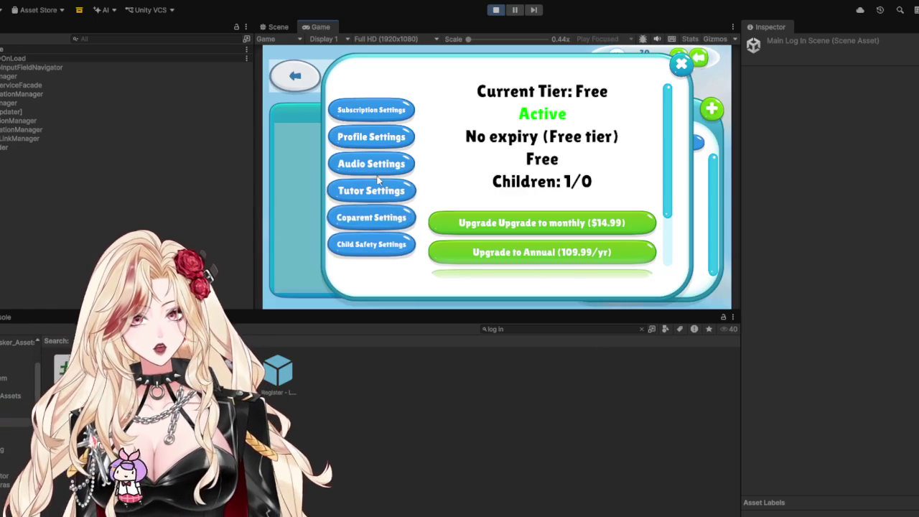
click(371, 217)
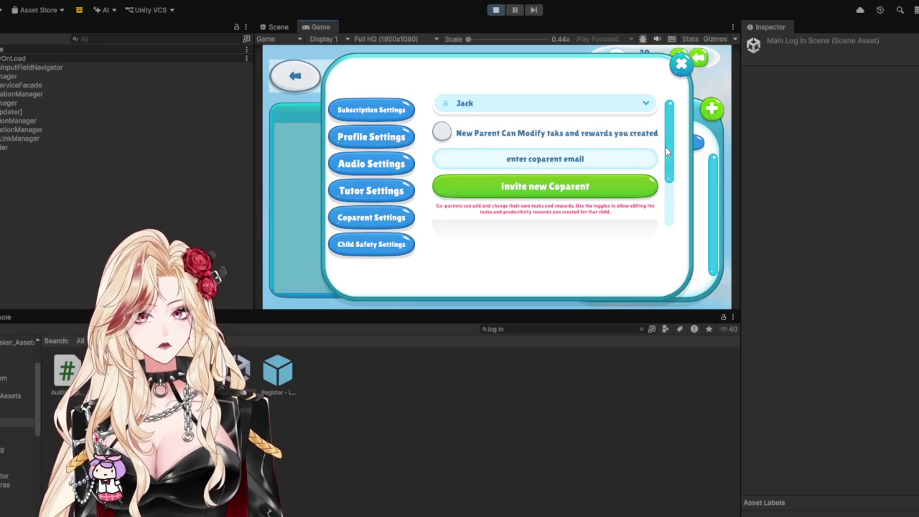
- Scroll through the Coparent Settings page in the Game view to check its fields
drag(667, 152, 673, 208)
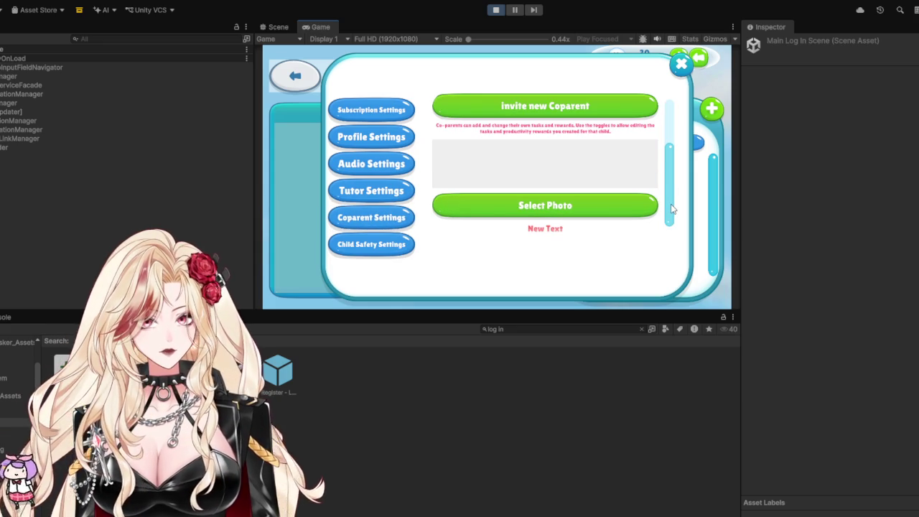
mouse_move(672, 209)
mouse_down()
mouse_move(683, 140)
mouse_move(676, 213)
mouse_up()
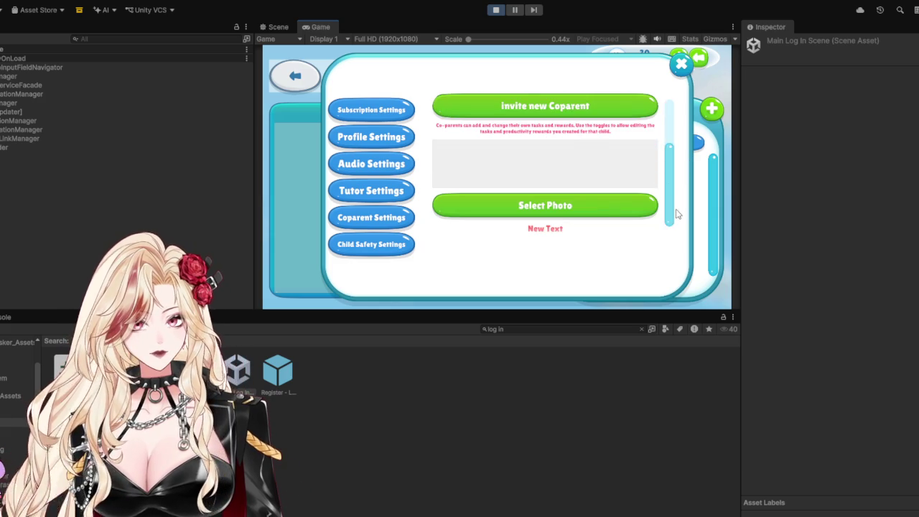
scroll(676, 213, up, 5)
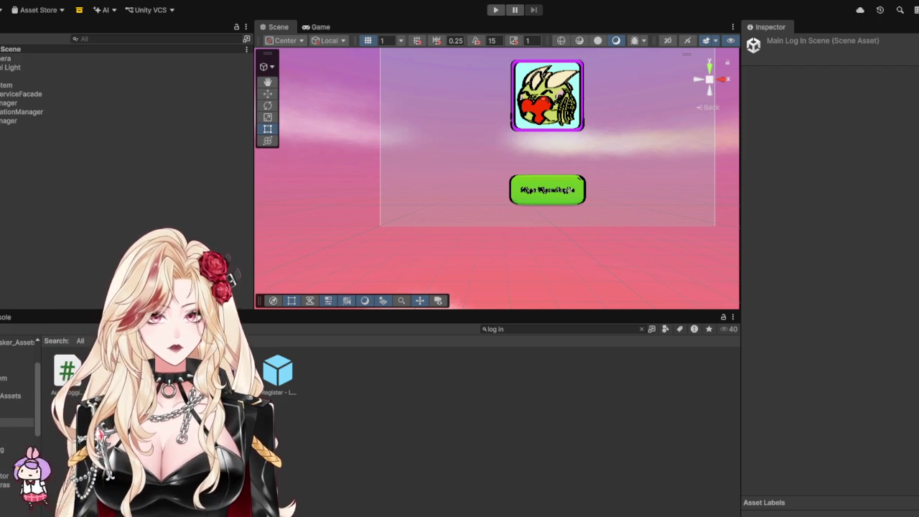
click(495, 10)
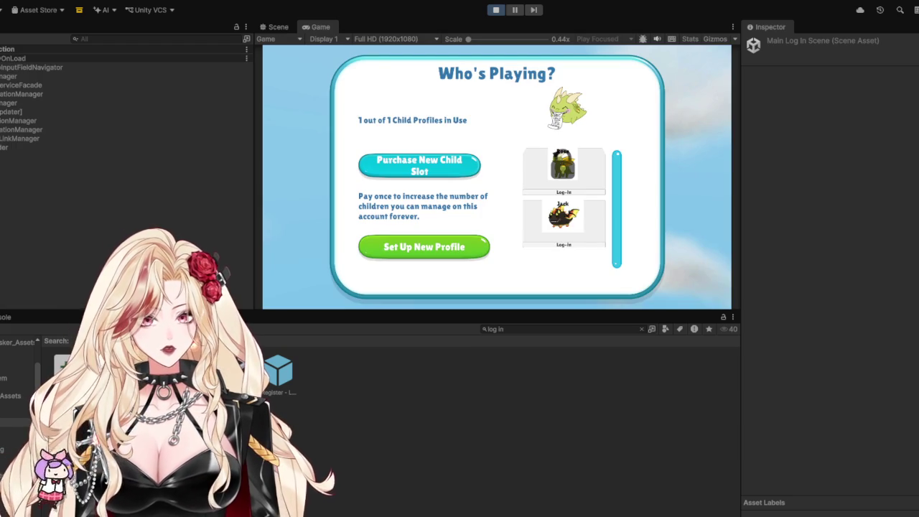
click(553, 194)
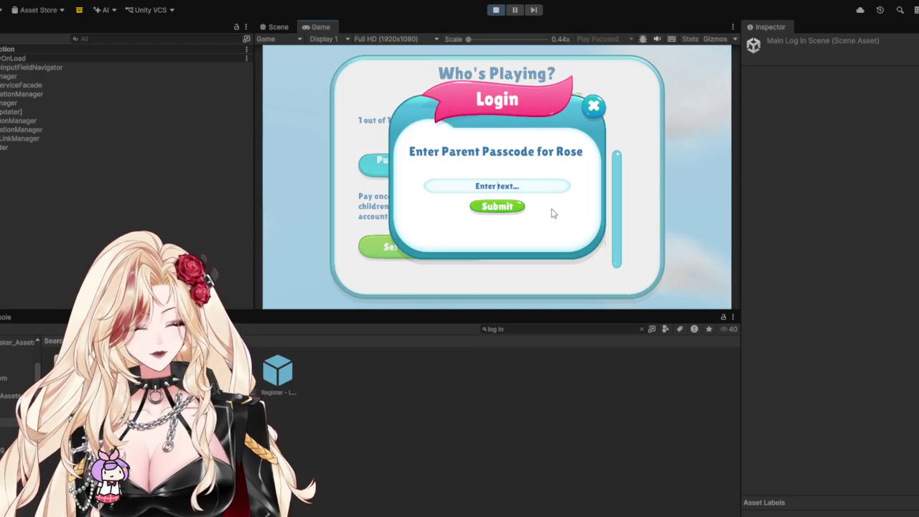
text(1234)
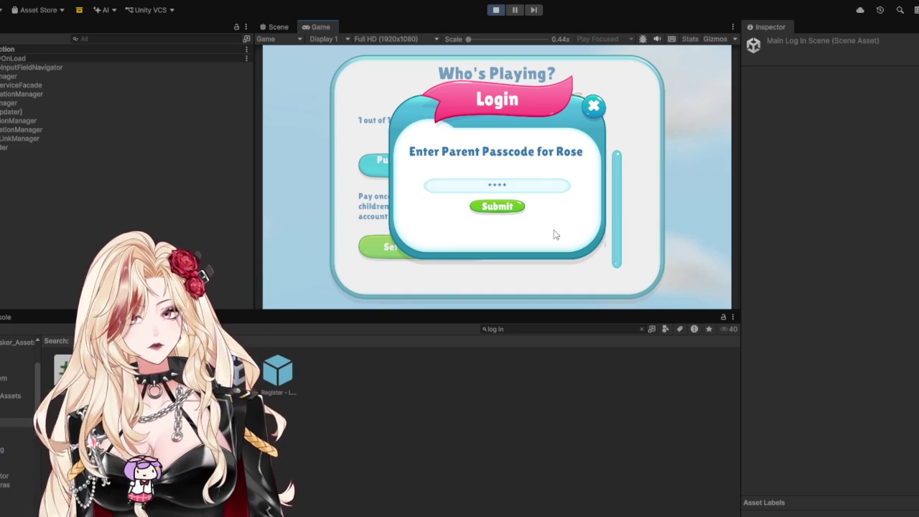
click(508, 209)
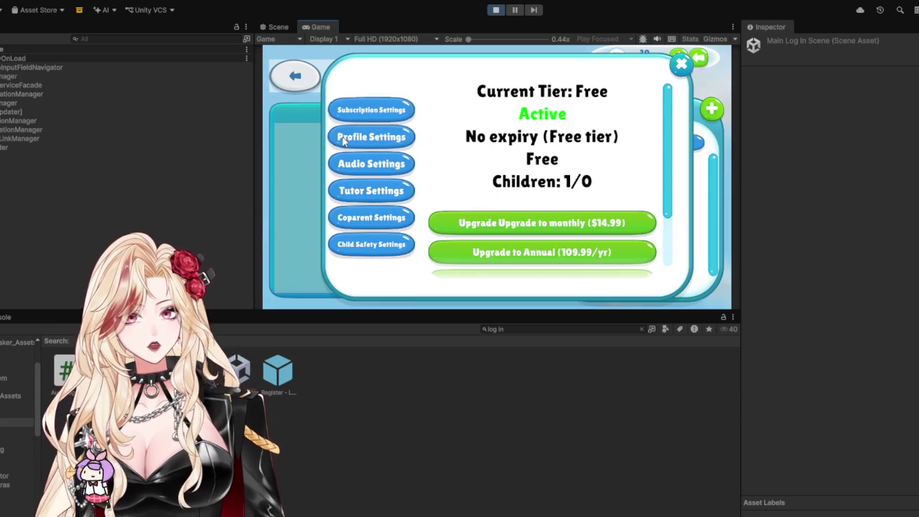
- Cycle through the Profile, Audio, Coparent and Tutor settings panels and open the tutor dropdown
click(346, 142)
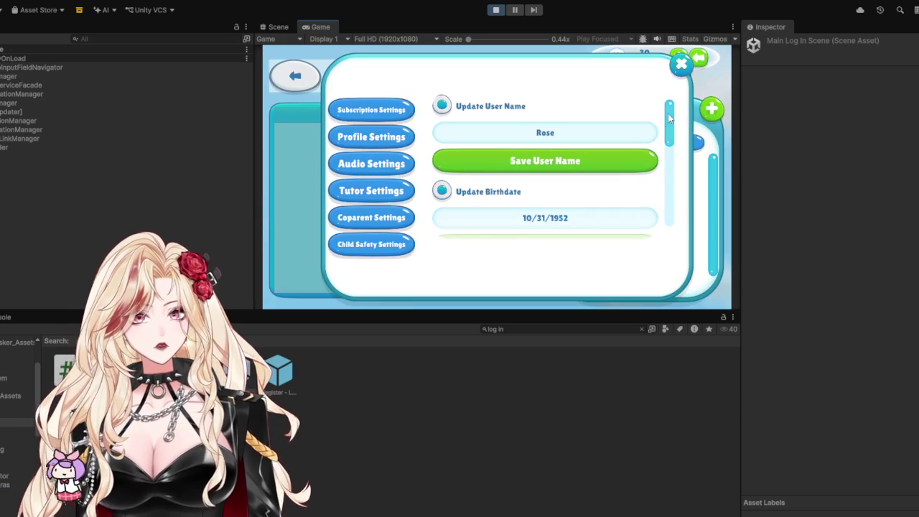
mouse_move(670, 130)
mouse_down()
mouse_move(671, 167)
mouse_move(673, 109)
mouse_move(690, 216)
mouse_up()
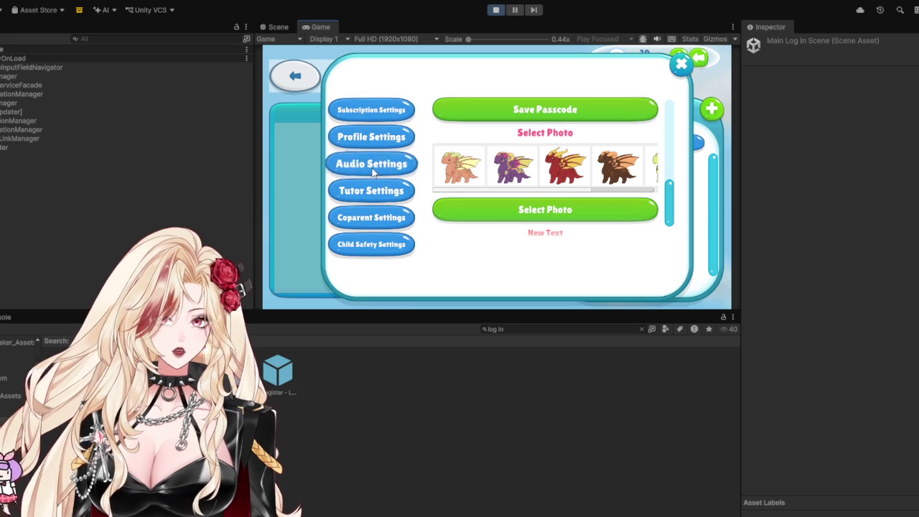
click(371, 164)
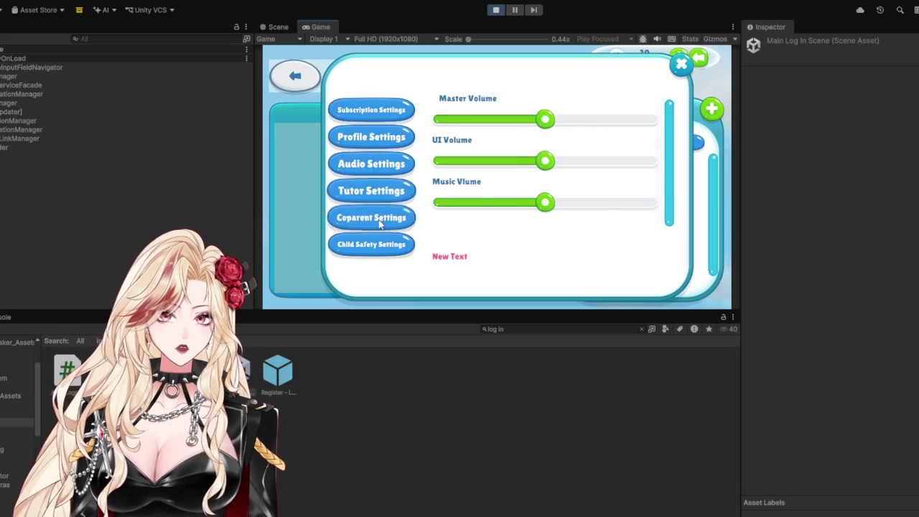
click(384, 218)
click(372, 190)
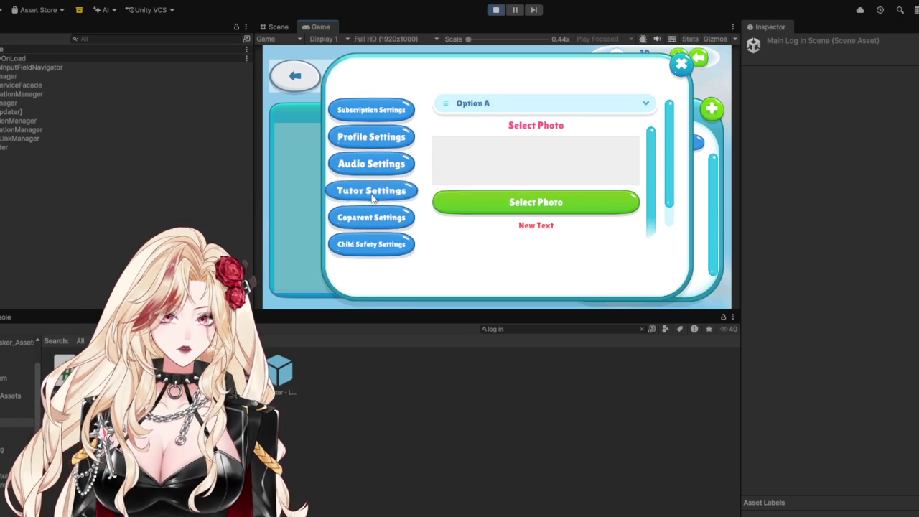
scroll(674, 187, down, 1)
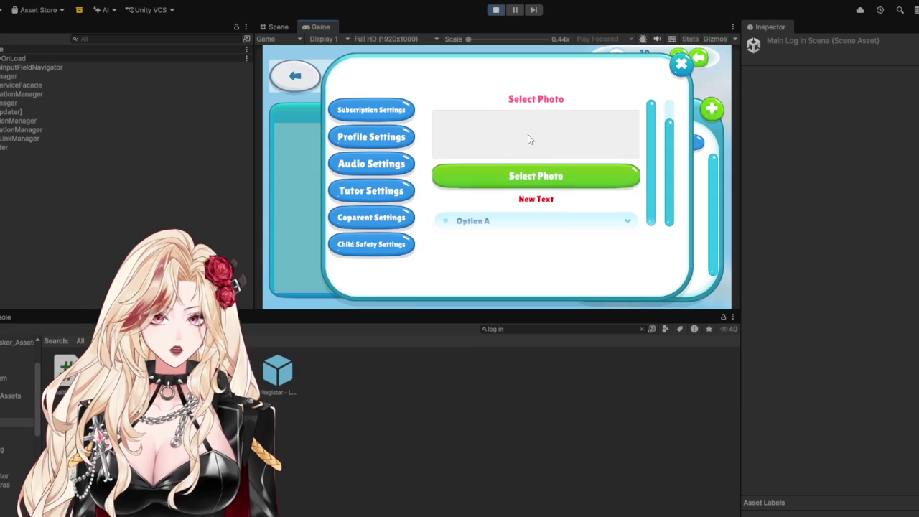
scroll(668, 158, up, 1)
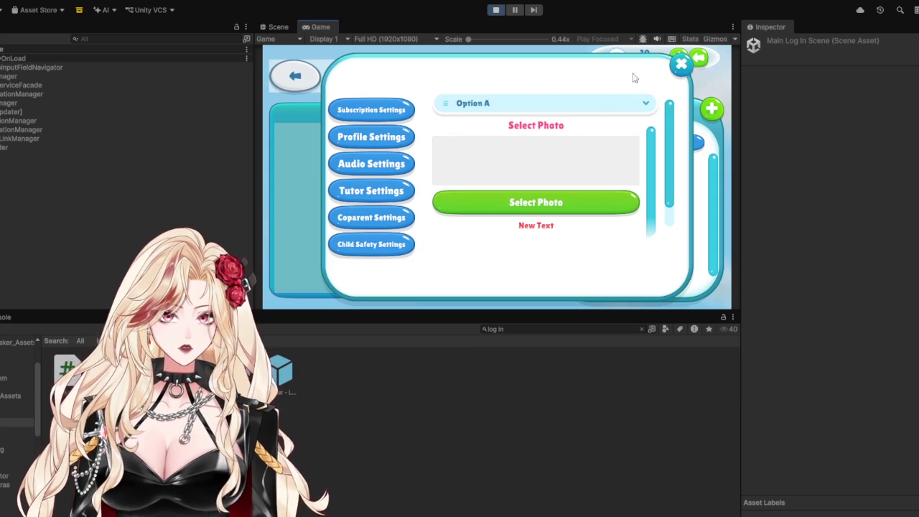
click(531, 104)
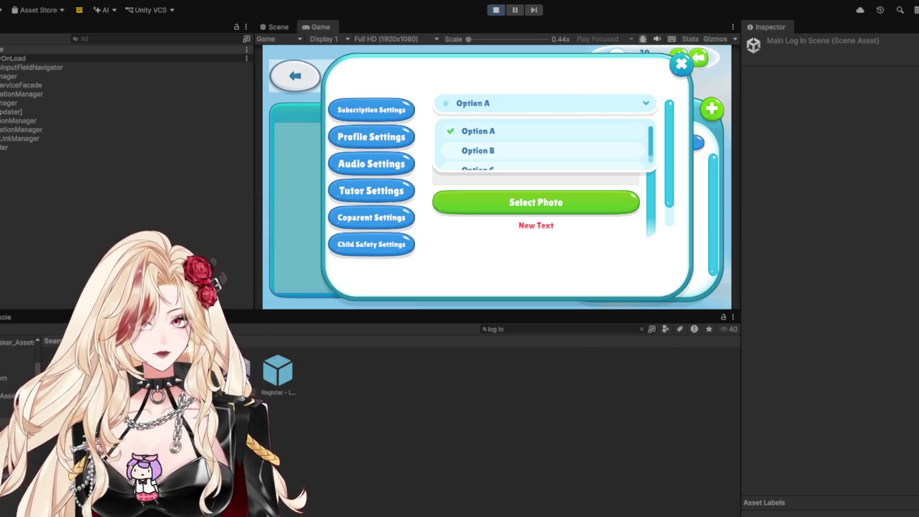
- Expand MenuSpawn in the Hierarchy and select Tutor Settings to view its script fields
scroll(126, 172, up, 5)
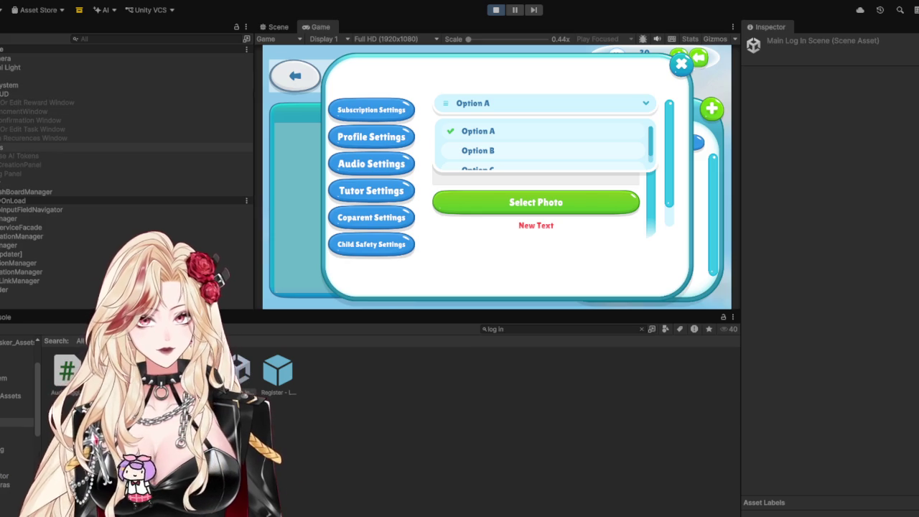
click(2, 147)
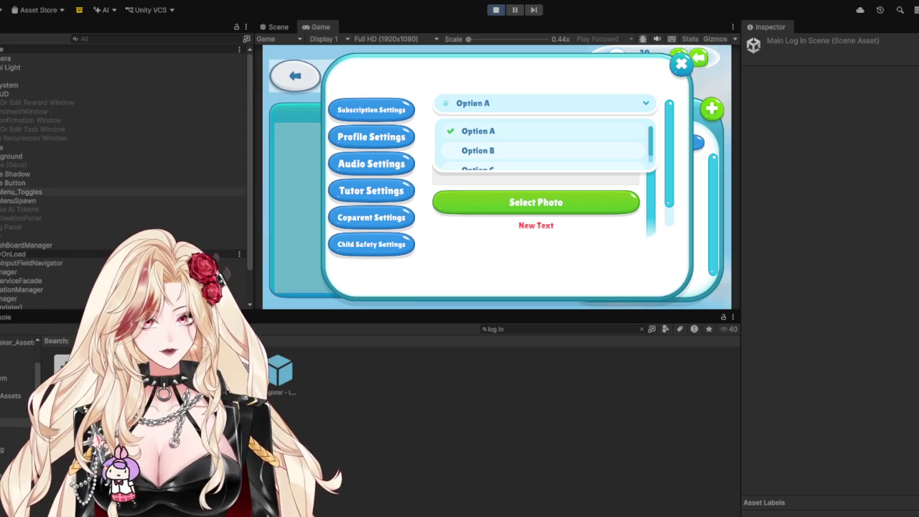
click(2, 200)
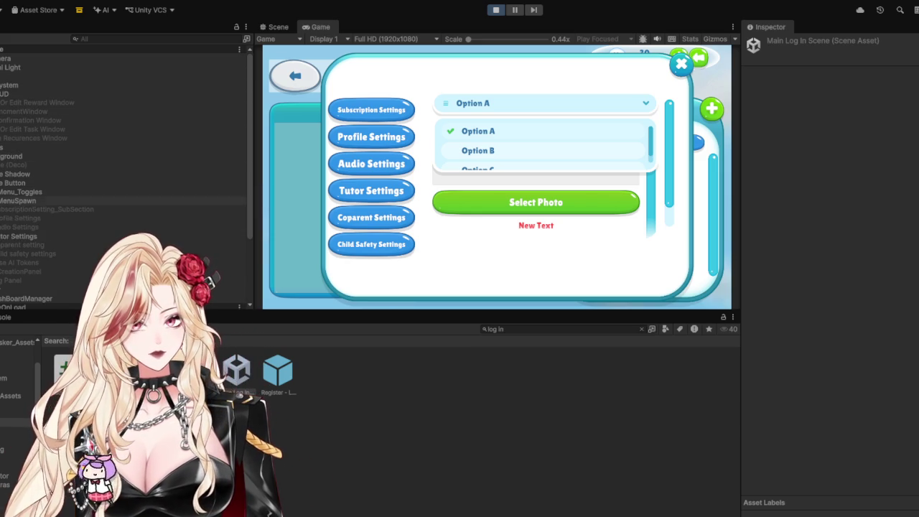
click(12, 237)
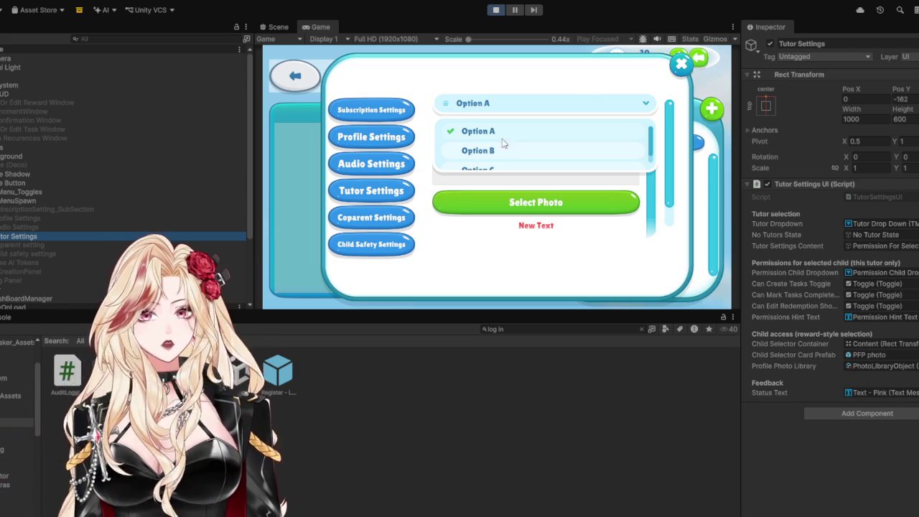
- Close the settings panel, open Profile Set Up, and switch the profile type to Guest/Tutor Profile
click(684, 74)
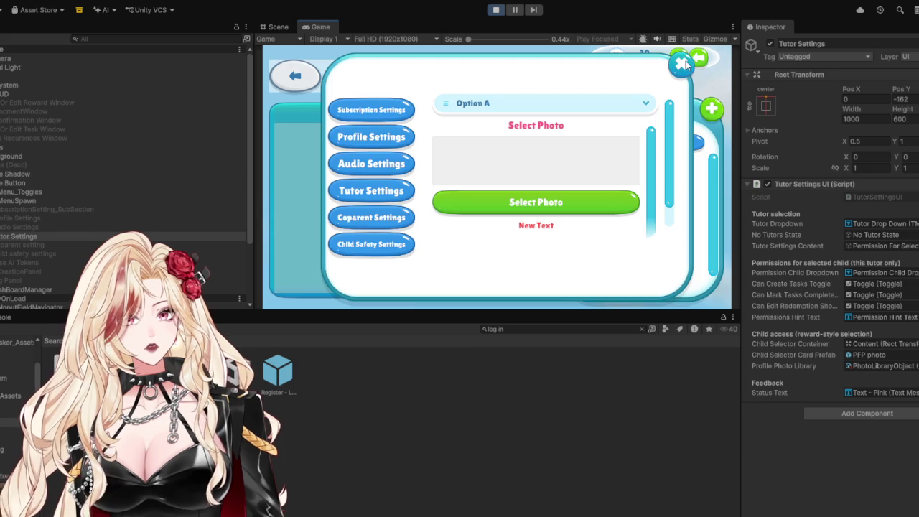
click(682, 66)
click(468, 77)
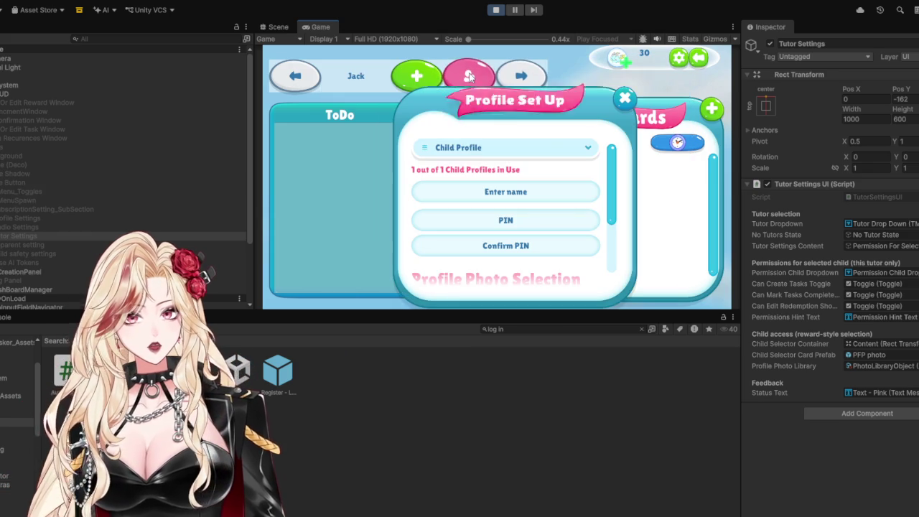
click(485, 150)
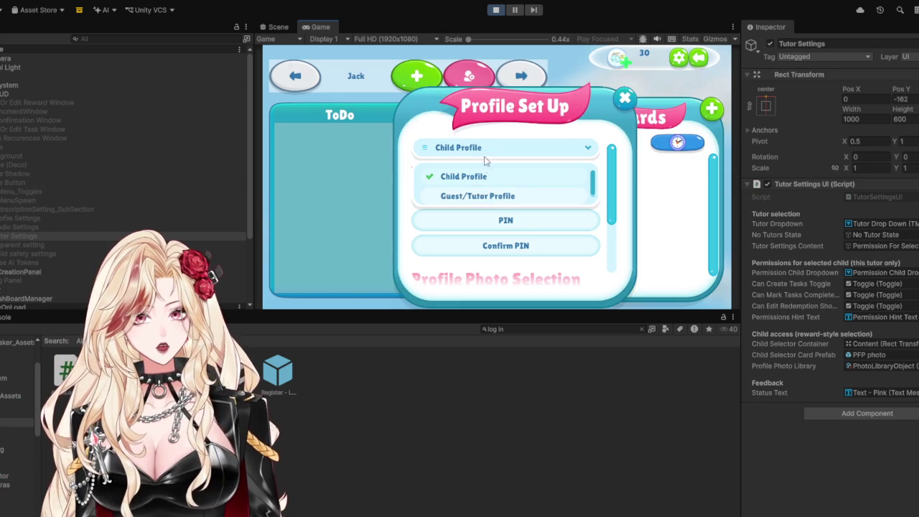
click(483, 197)
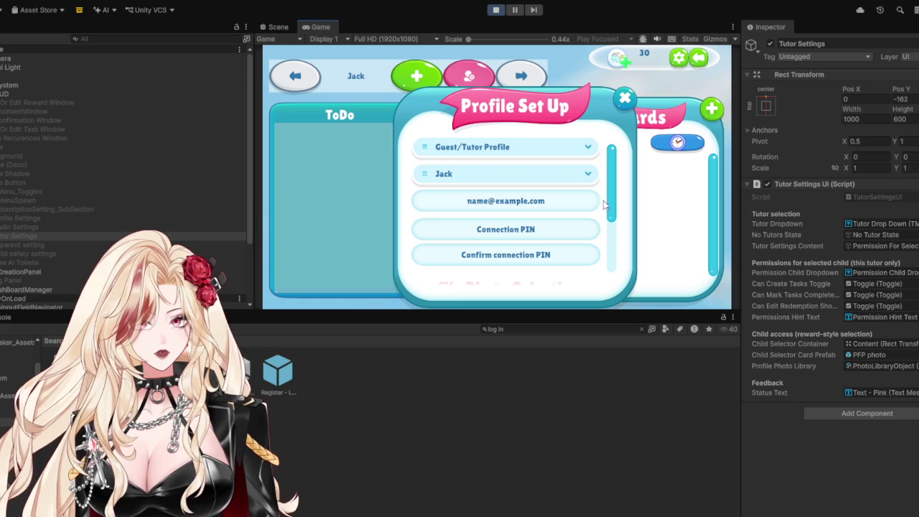
drag(614, 204, 614, 263)
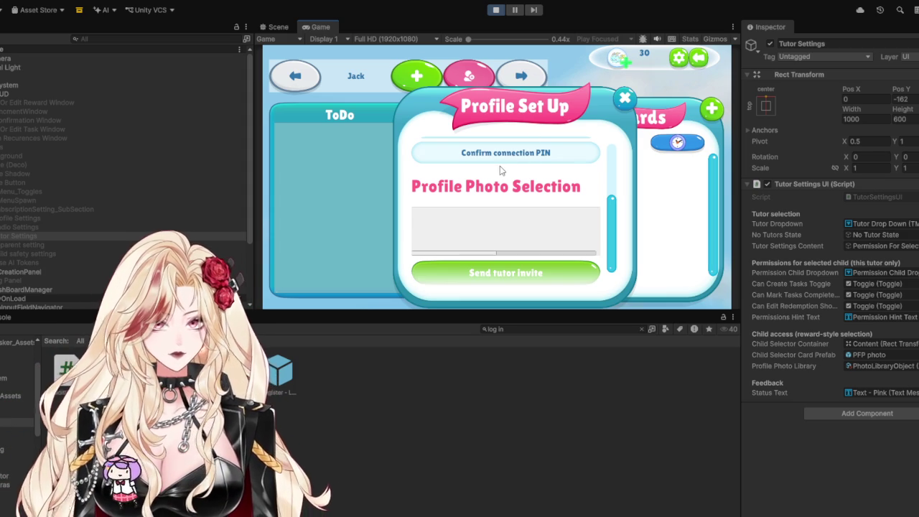
scroll(612, 234, up, 5)
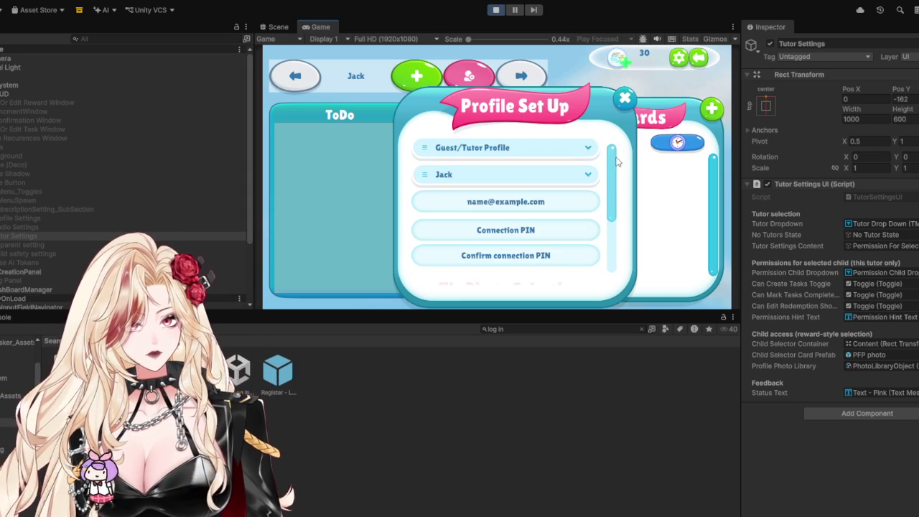
click(553, 177)
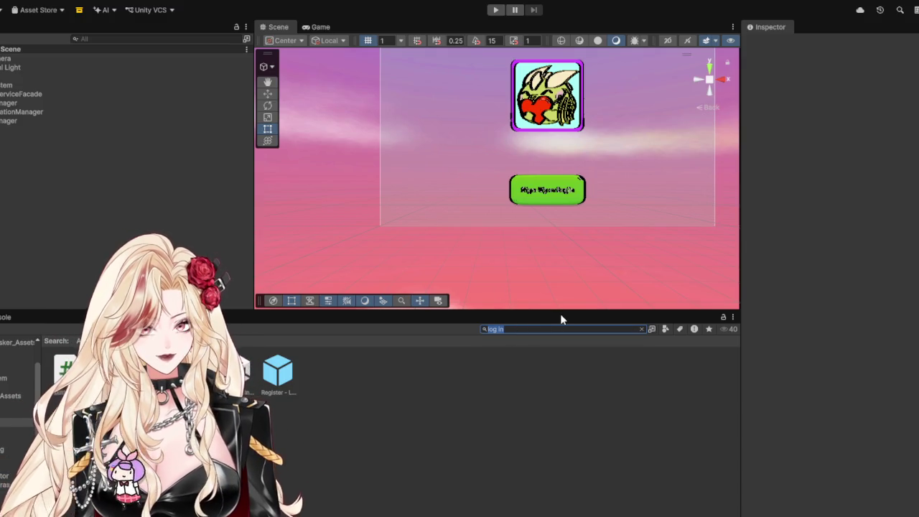
- Search the Project for 'parent scen' and open the Parent Scene asset
text(parent scene)
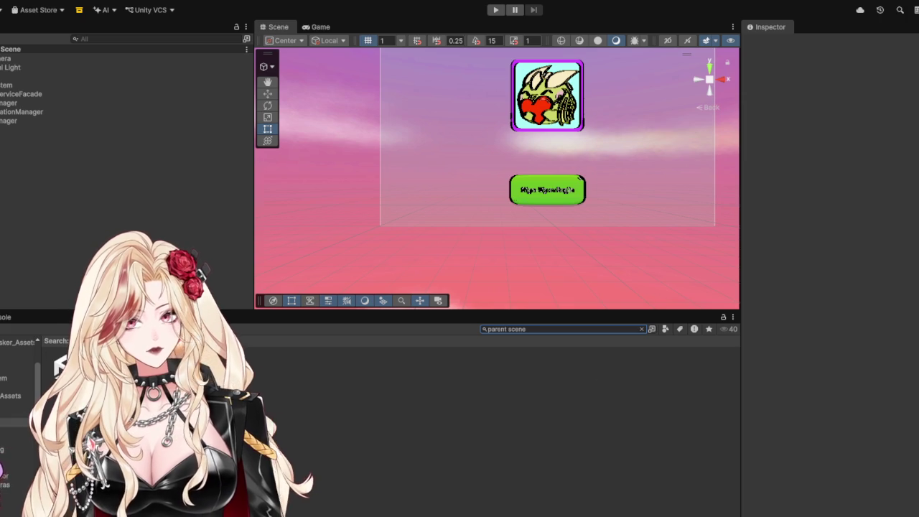
double_click(63, 366)
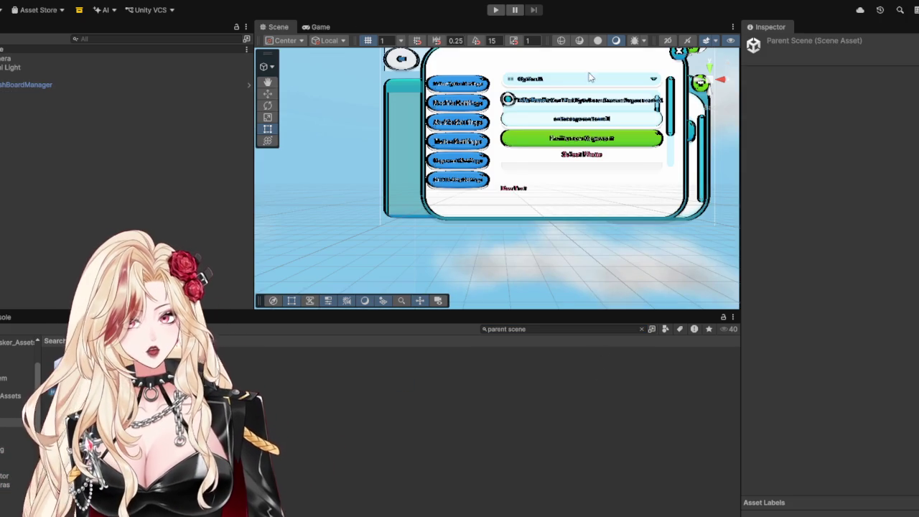
scroll(497, 179, up, 1)
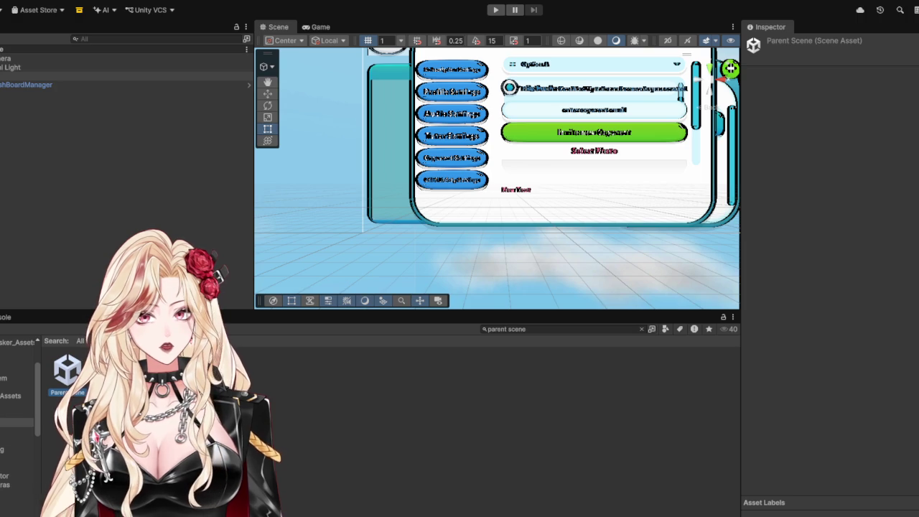
- Deactivate the Settings object and activate ProfileCreationPanel in the Hierarchy
click(28, 148)
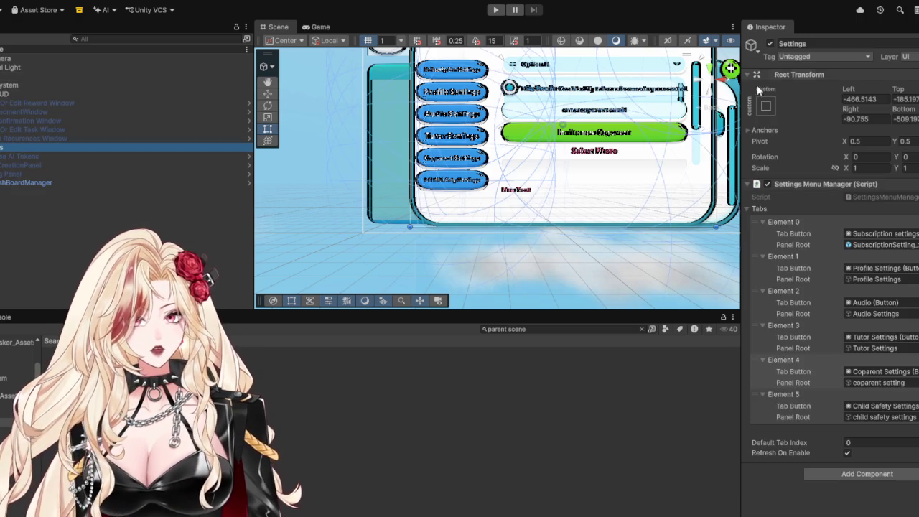
click(770, 44)
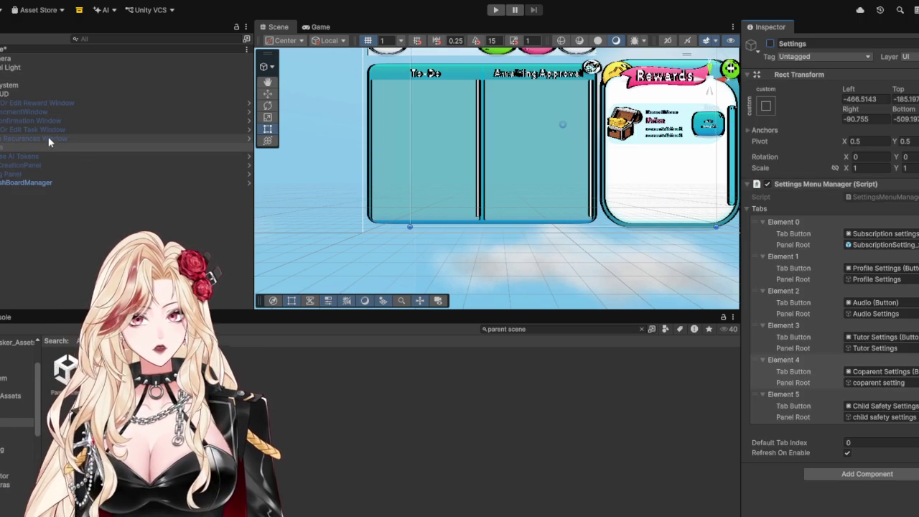
click(32, 164)
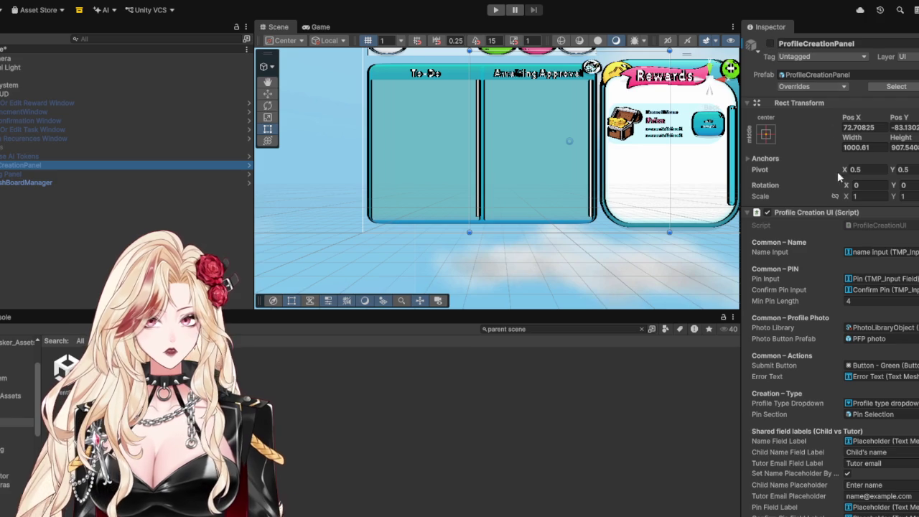
click(770, 44)
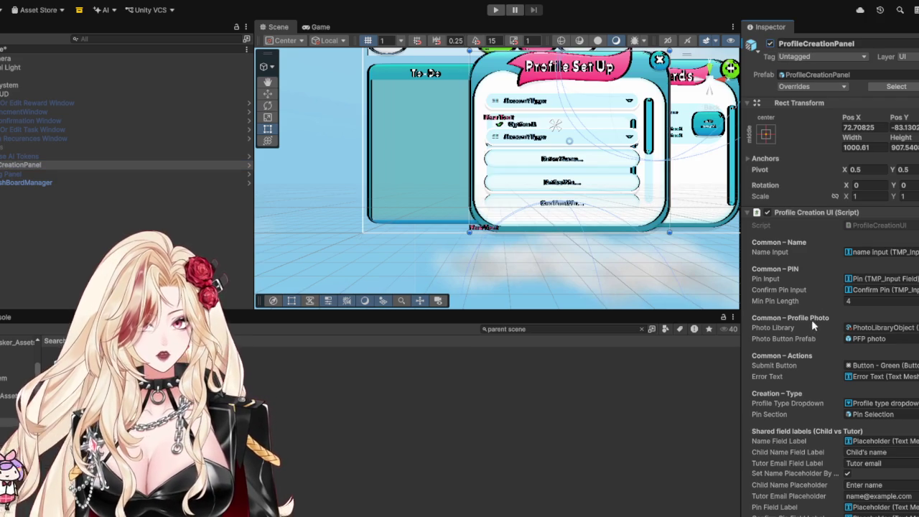
- Scroll the Inspector and locate Content, the child photo picker container
scroll(813, 325, down, 5)
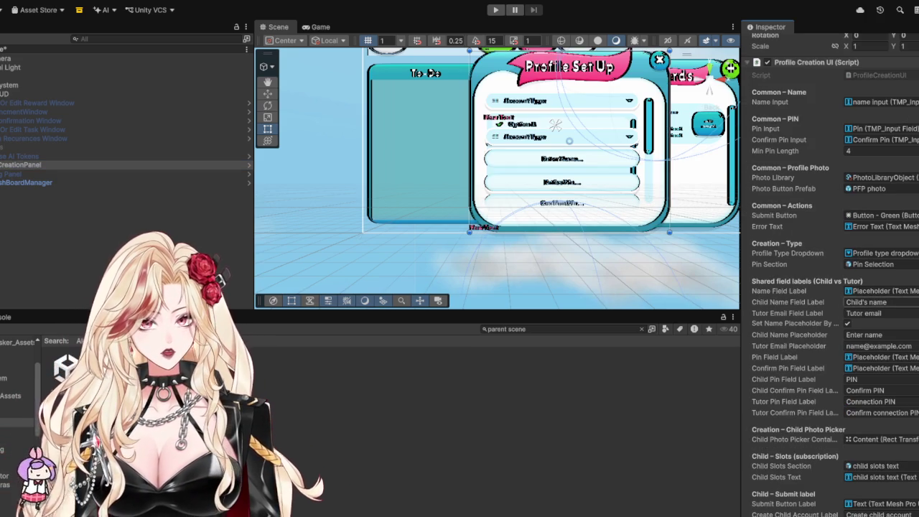
scroll(763, 372, down, 2)
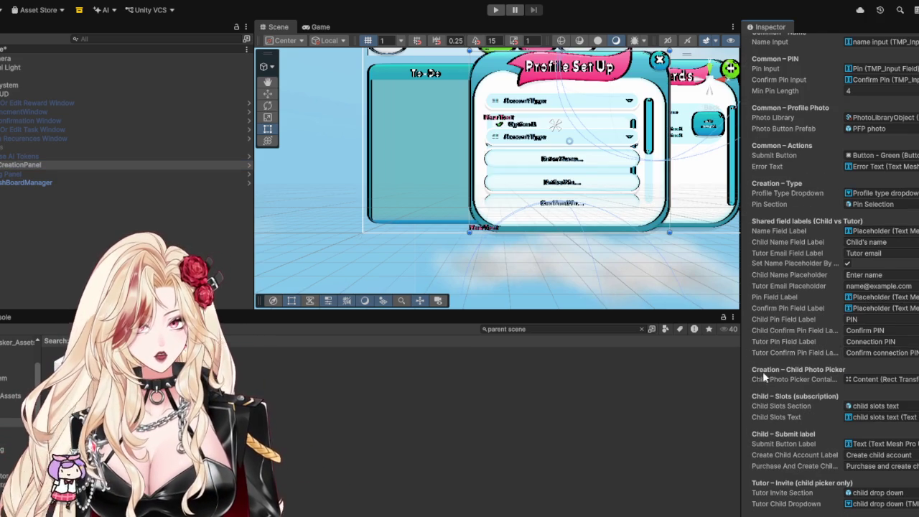
scroll(762, 371, down, 3)
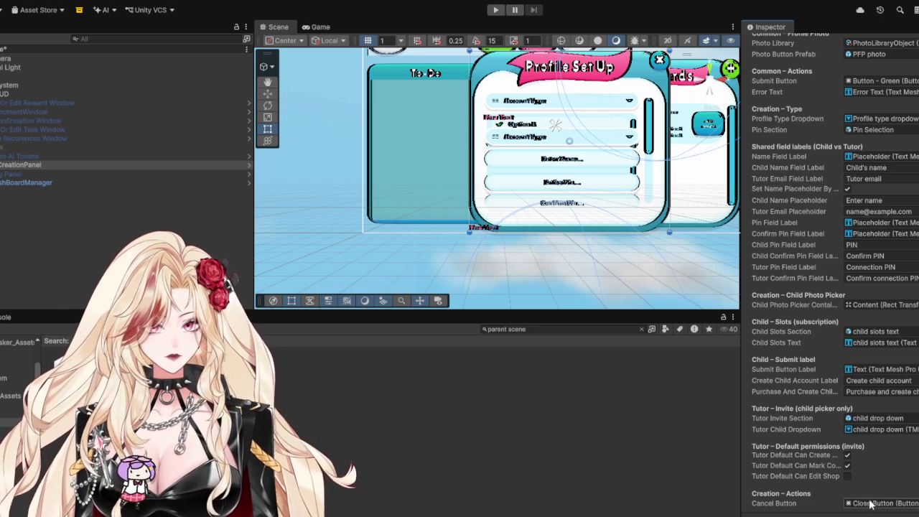
click(887, 306)
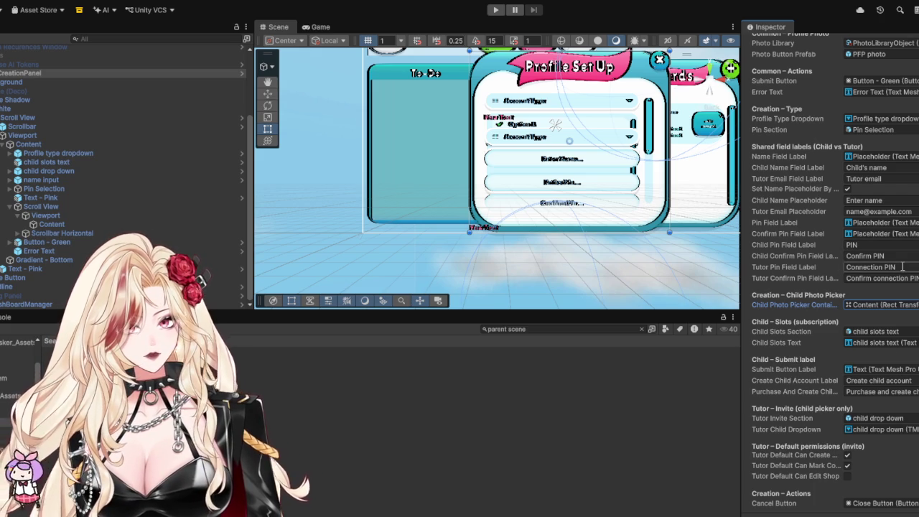
click(793, 244)
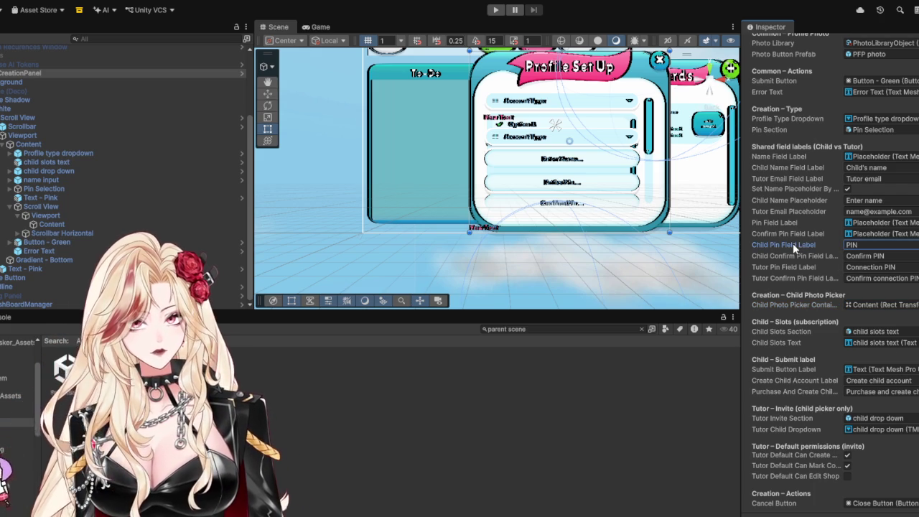
click(886, 248)
key(Return)
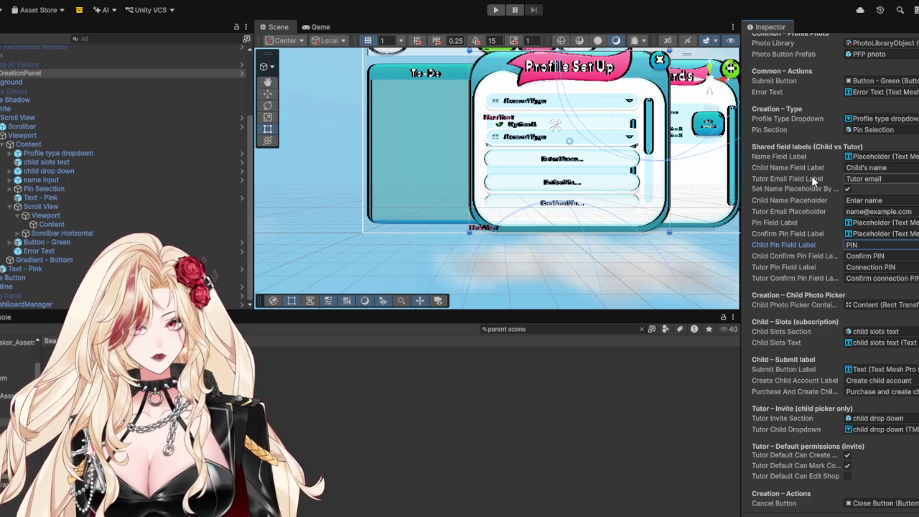
scroll(800, 227, up, 3)
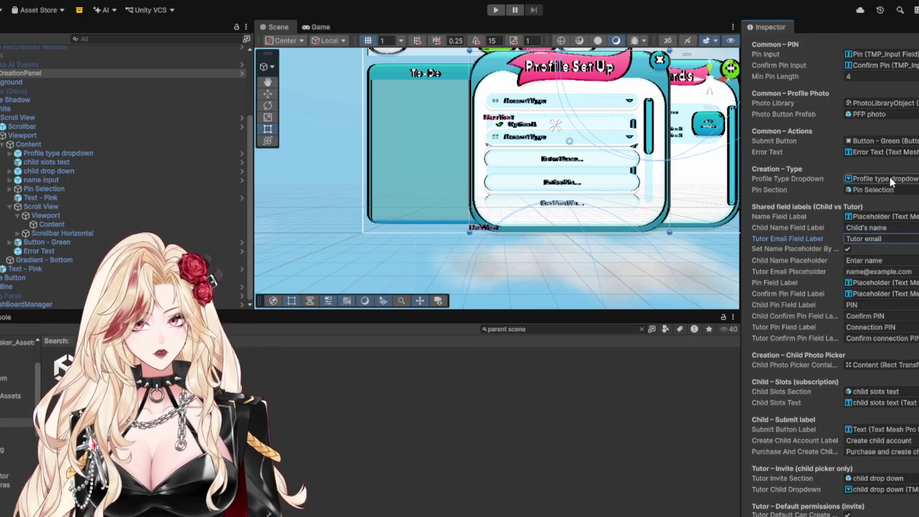
scroll(909, 181, up, 2)
scroll(907, 182, up, 2)
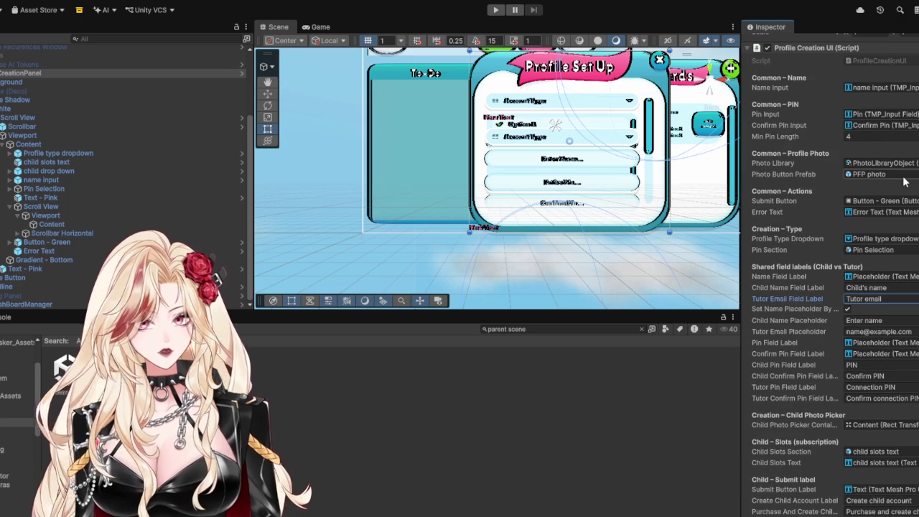
click(895, 128)
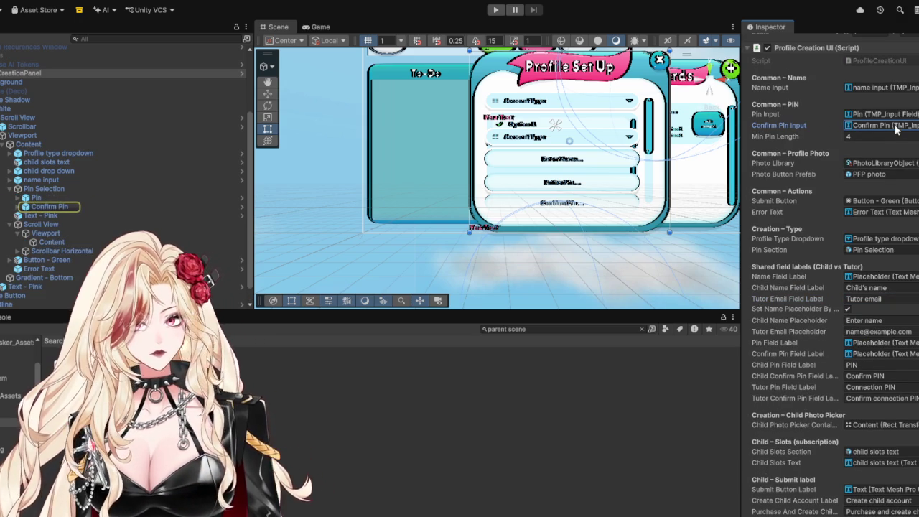
click(888, 116)
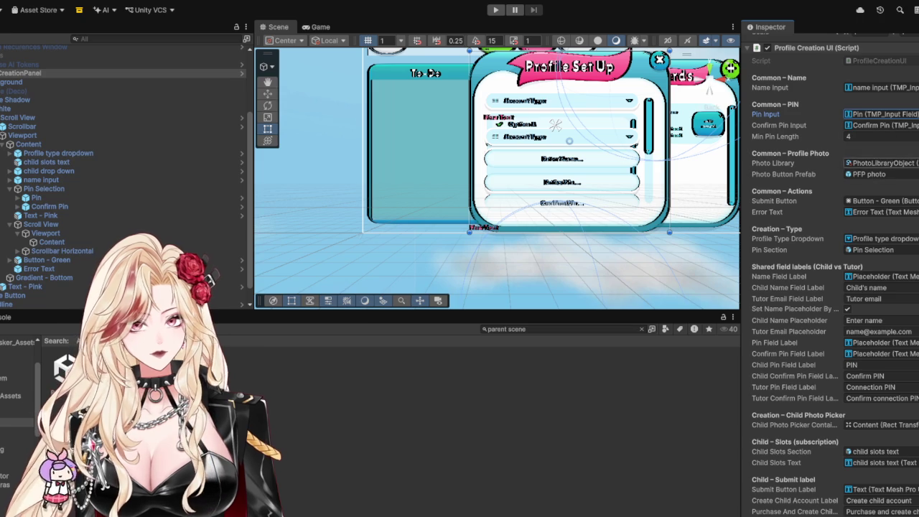
click(874, 90)
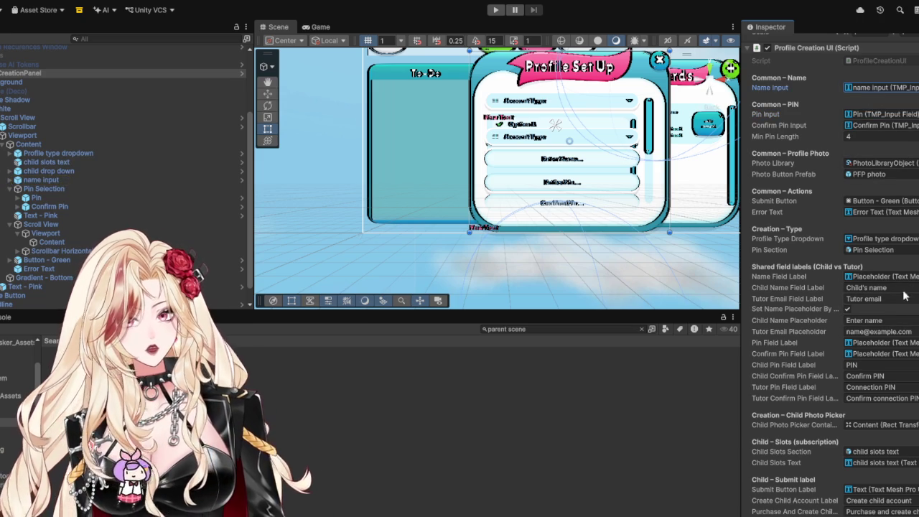
scroll(804, 179, up, 4)
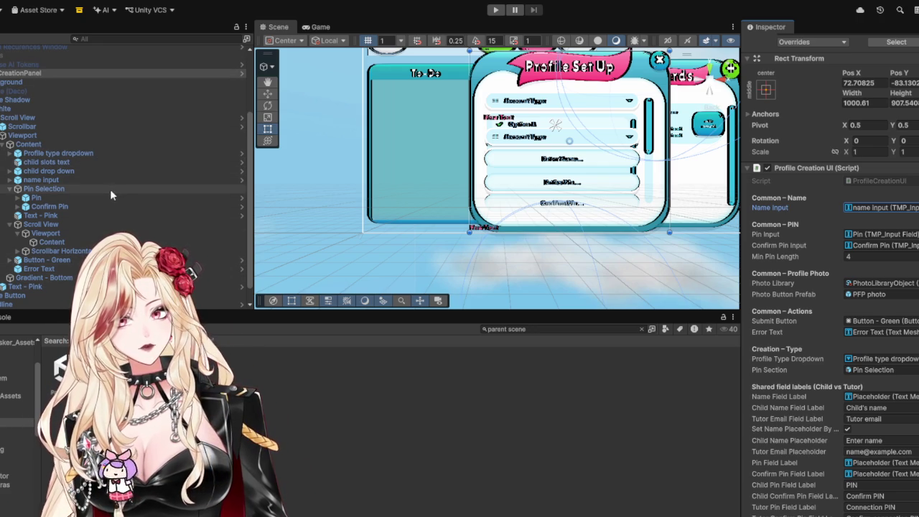
- Frame the name input and raise its character limit from 14 to 50
click(69, 179)
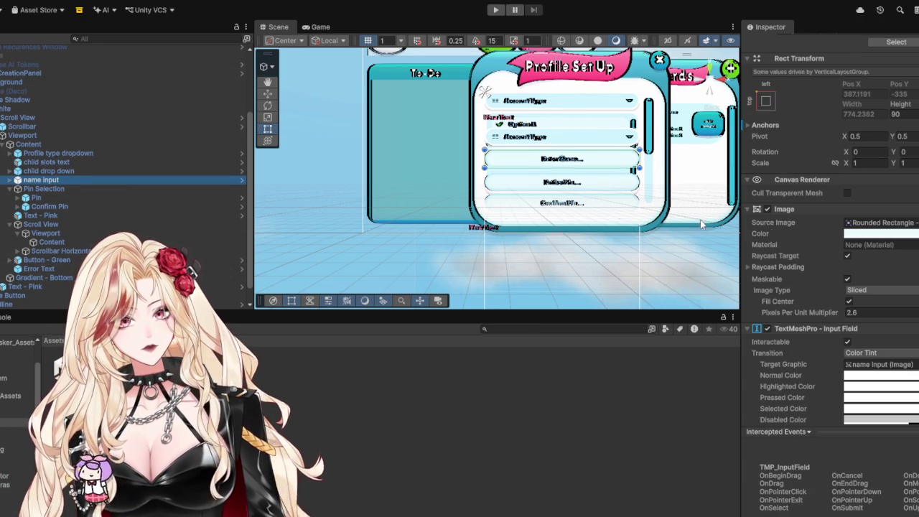
key(f)
scroll(830, 237, down, 10)
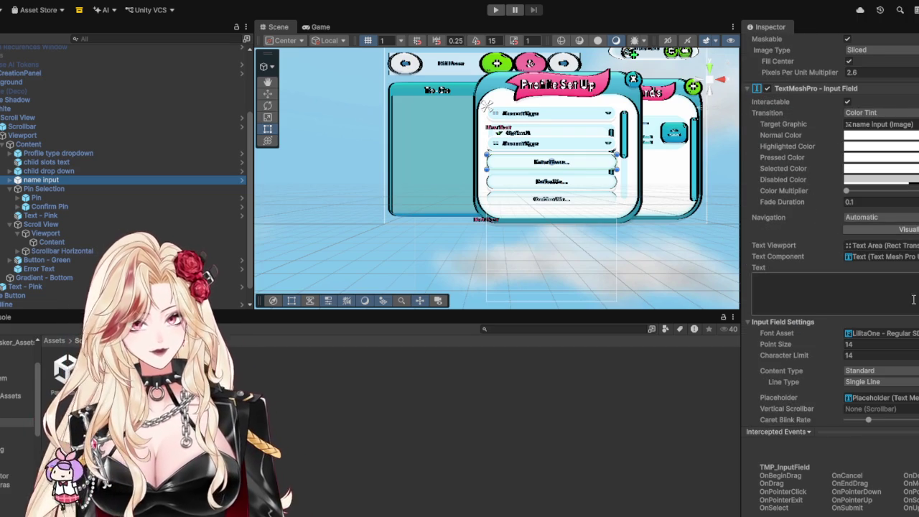
click(879, 294)
text(50)
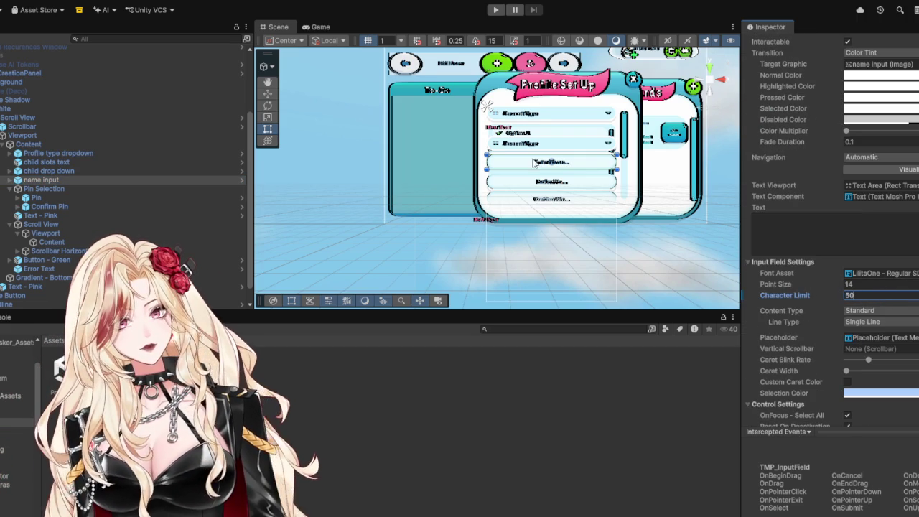
scroll(497, 178, up, 1)
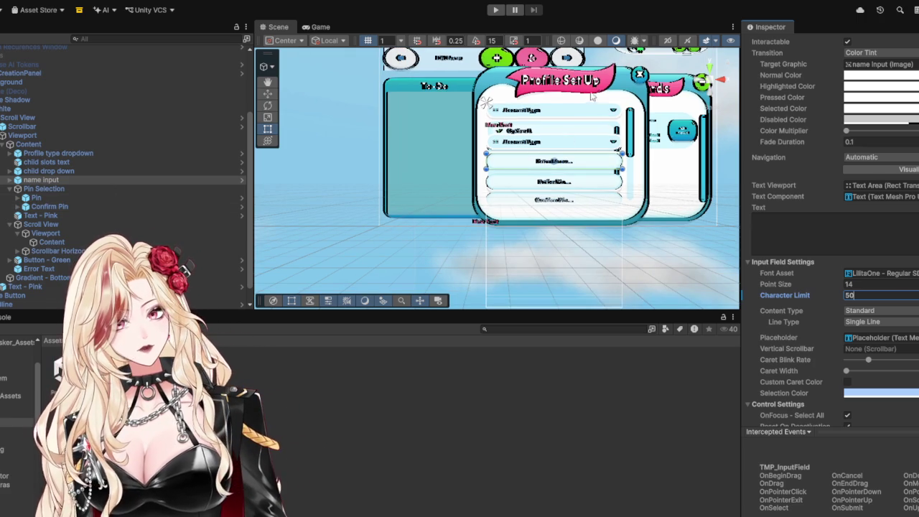
- Select CreationPanel and bring its Profile Creation UI (Script) component into view
click(29, 73)
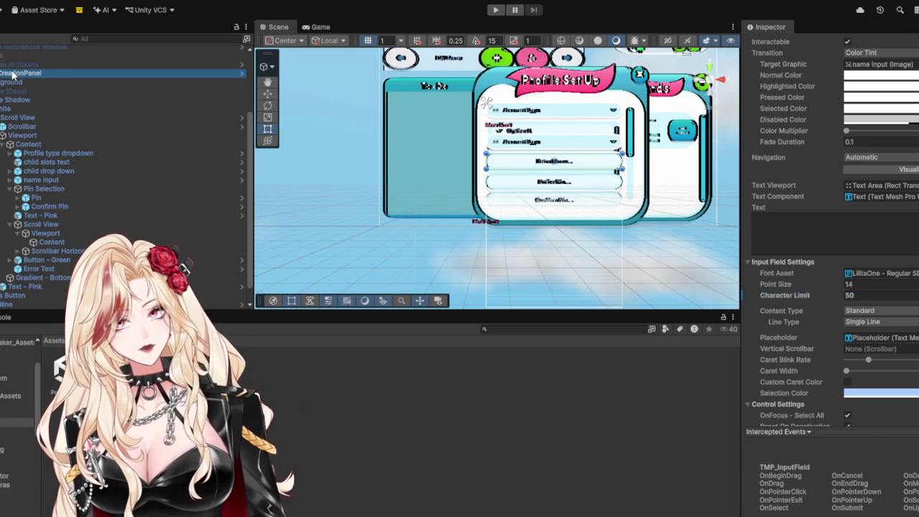
scroll(784, 73, up, 3)
click(769, 35)
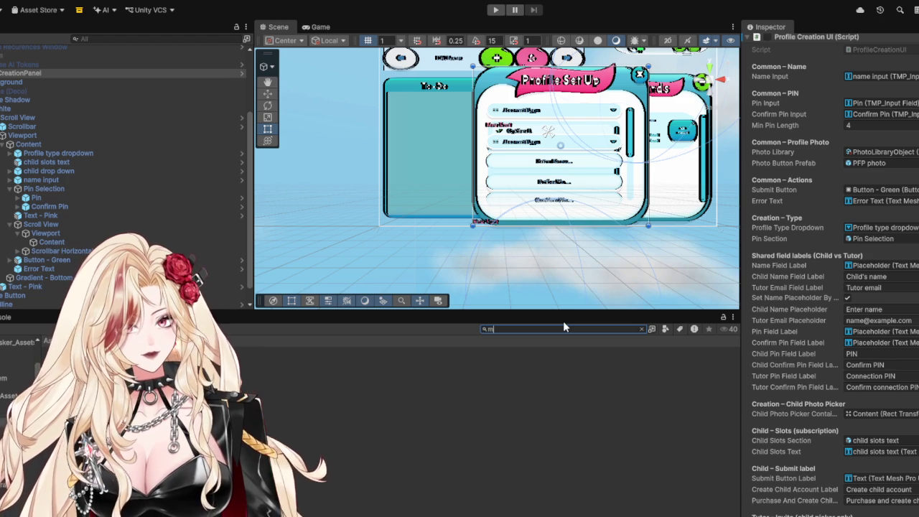
- Search 'log' in the Project panel, select the Main Log In scene, and run it in Play mode
text(log)
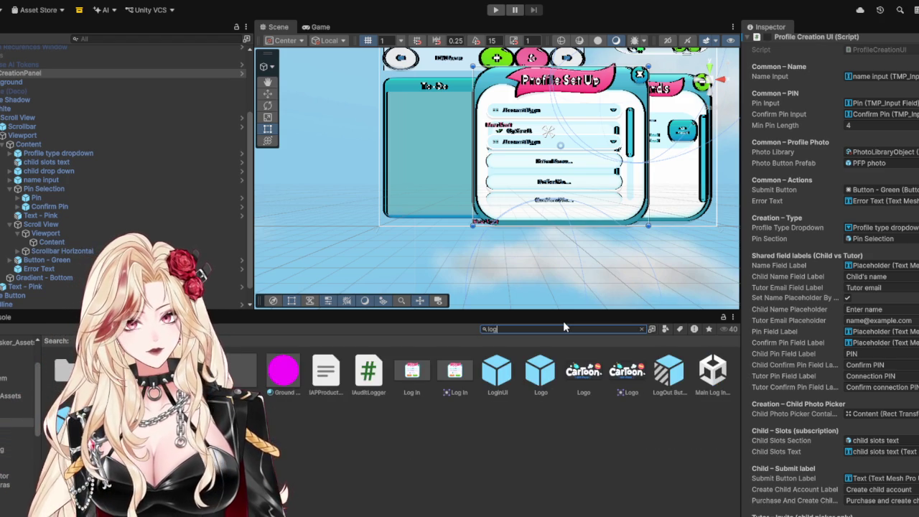
click(713, 381)
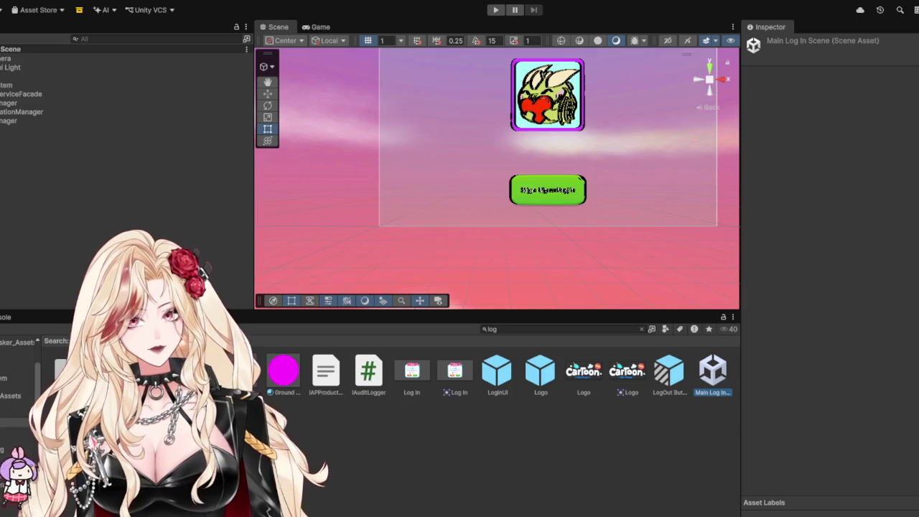
click(495, 11)
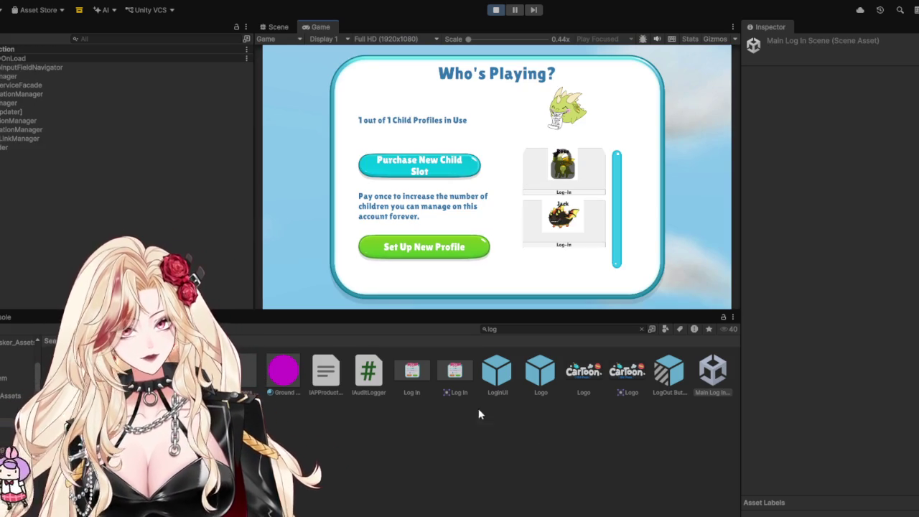
- Log in with the parent passcode, browse the Account Type options, then switch to Child profile setup
click(564, 191)
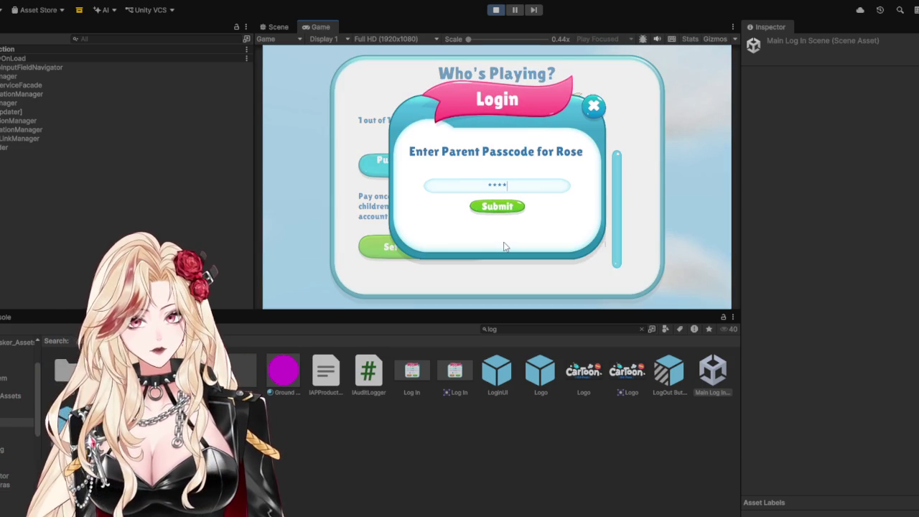
click(507, 207)
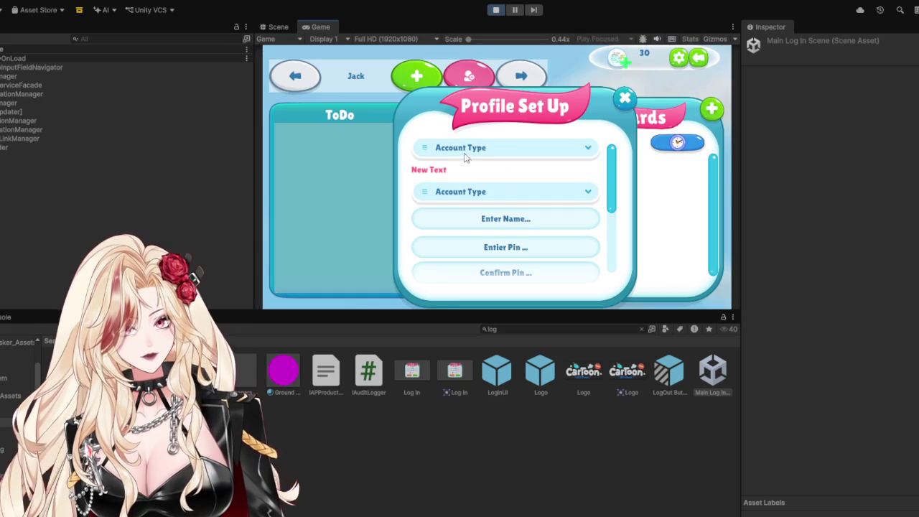
click(521, 148)
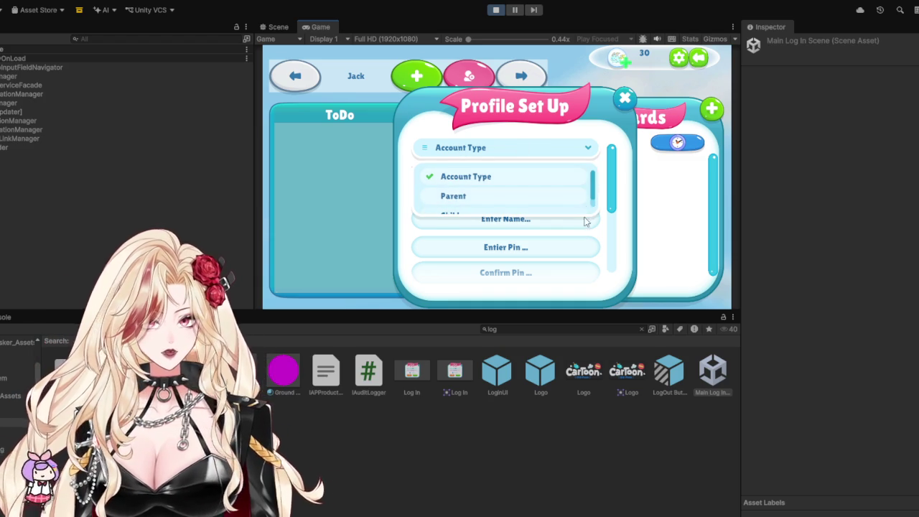
drag(594, 188, 589, 209)
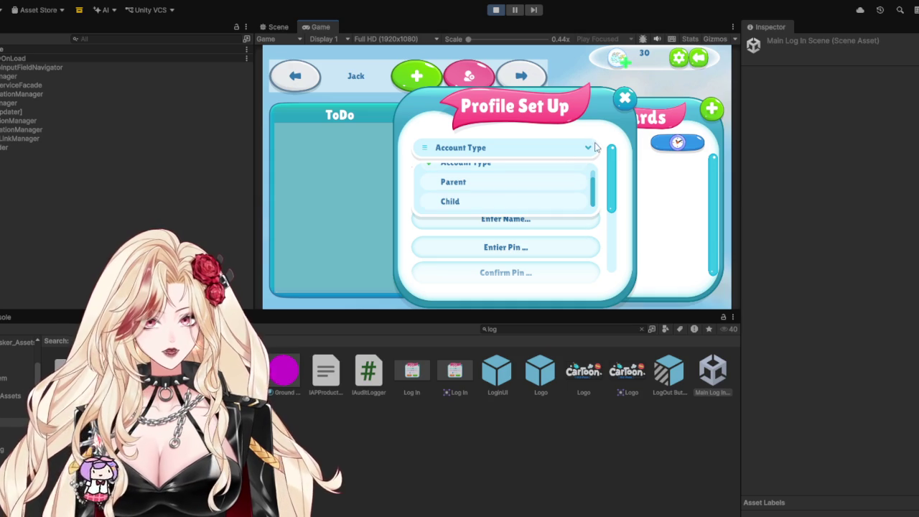
click(622, 100)
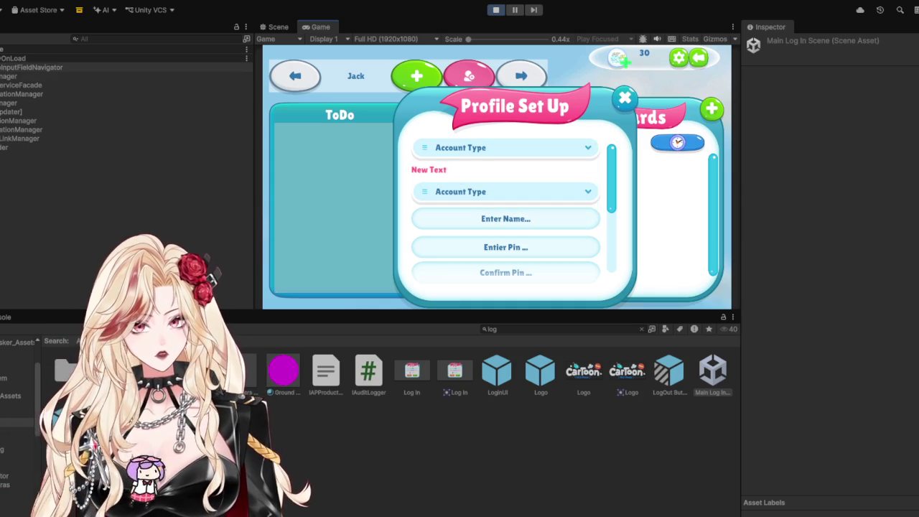
scroll(122, 108, up, 3)
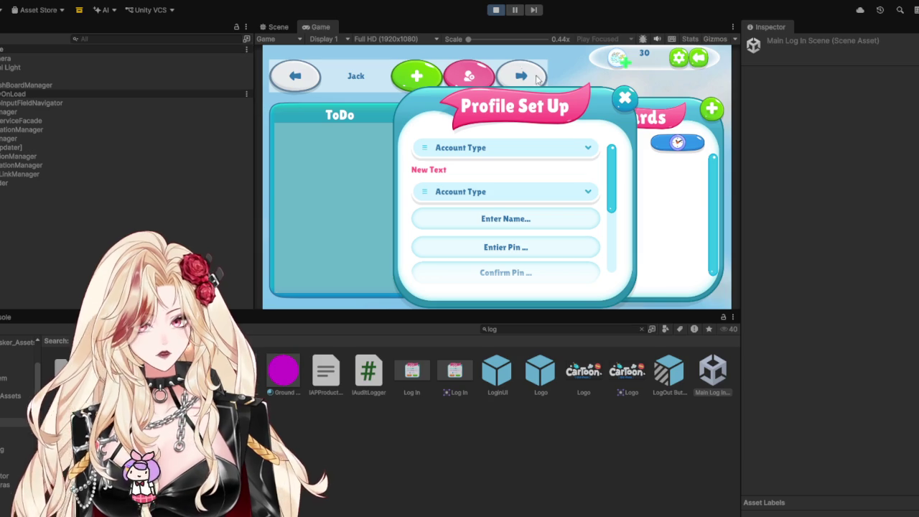
click(474, 78)
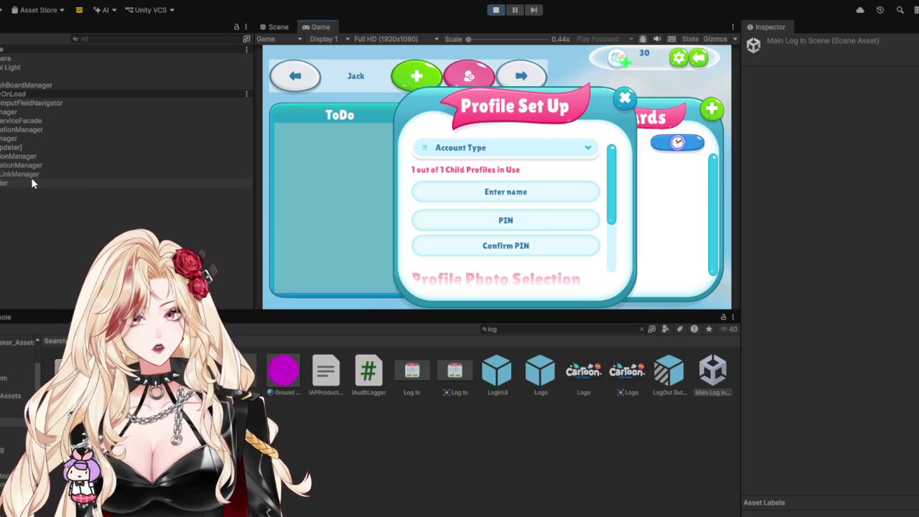
- Toggle the active state of GlobalTabInputFieldNavigator and Audio Manager in the running scene
click(32, 184)
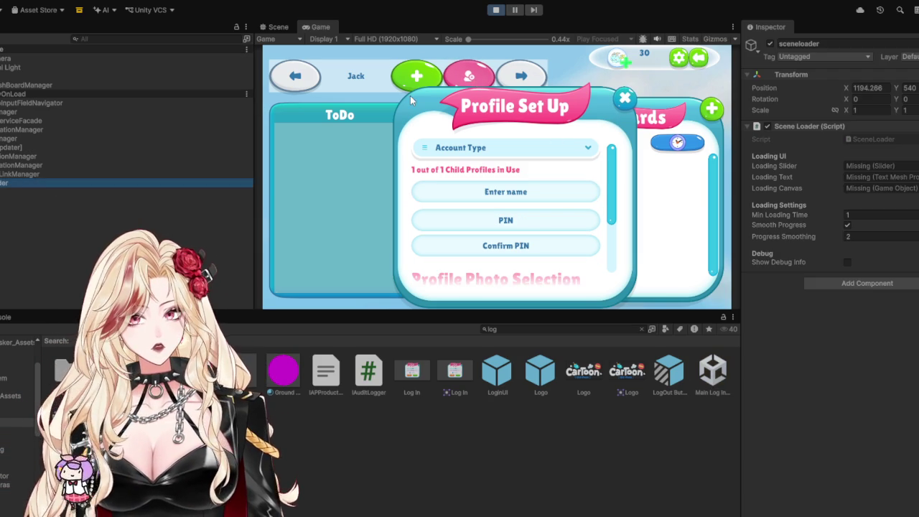
click(41, 105)
click(772, 42)
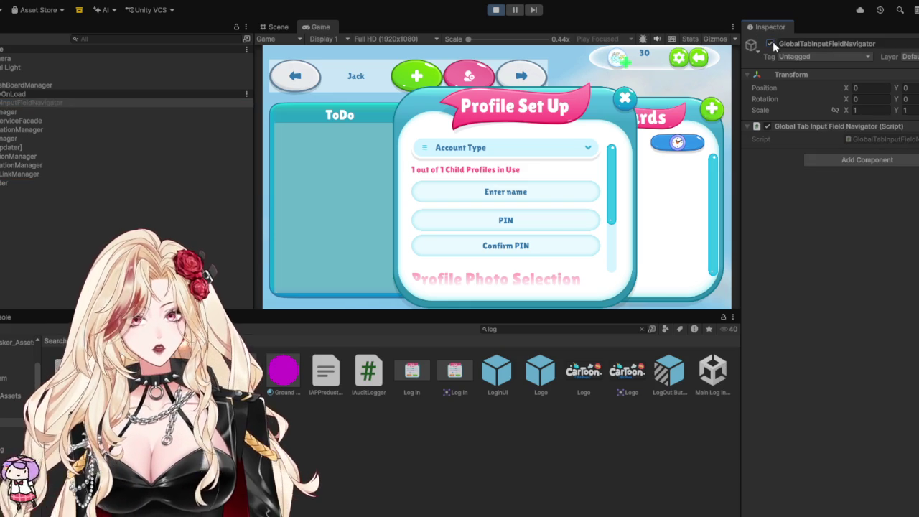
click(166, 113)
click(771, 44)
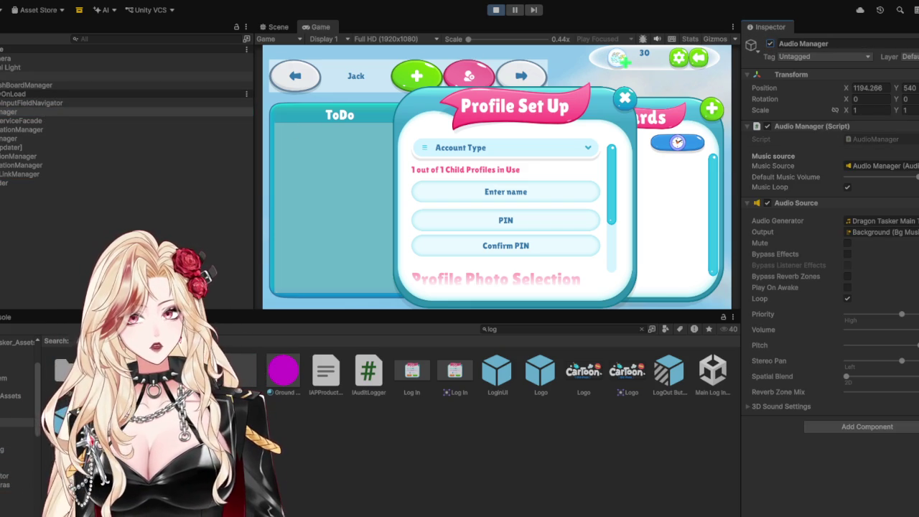
- Toggle ProfileCreationPanel off and on repeatedly, leaving the Profile Set Up popup hidden
click(22, 165)
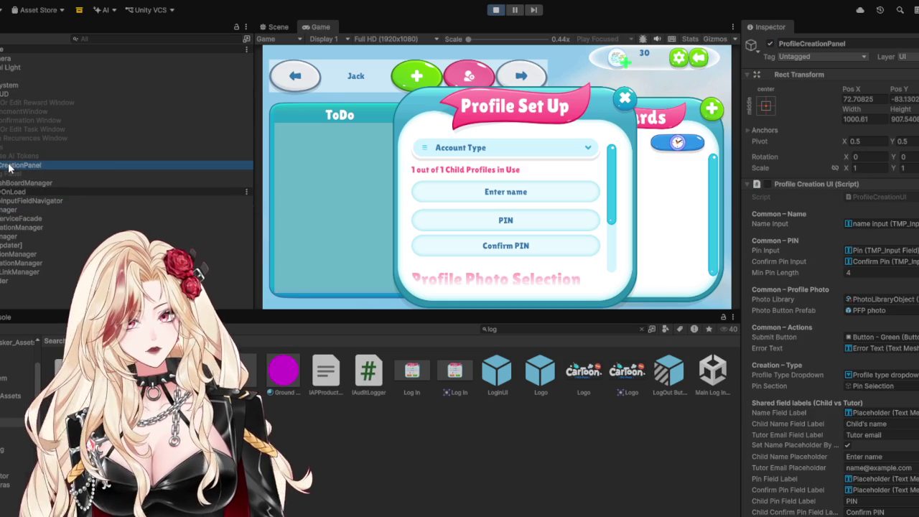
click(771, 44)
click(771, 44)
click(771, 45)
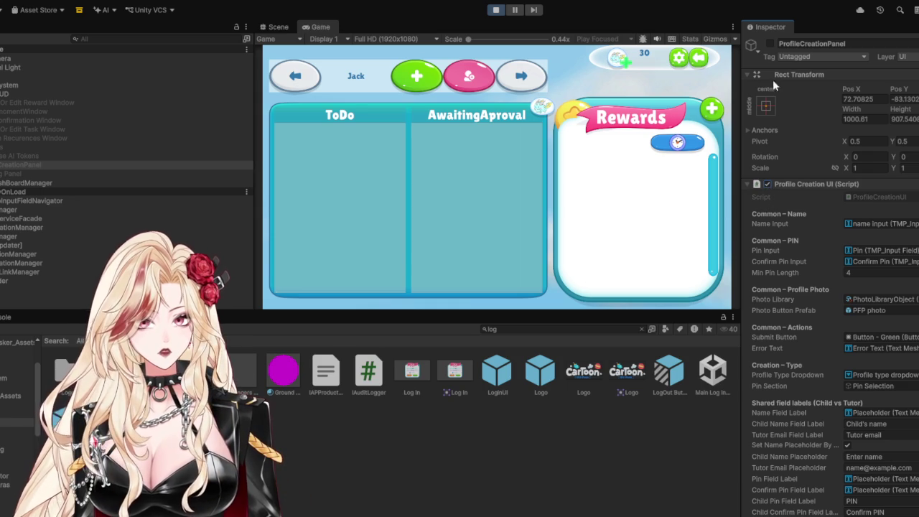
click(770, 44)
click(771, 44)
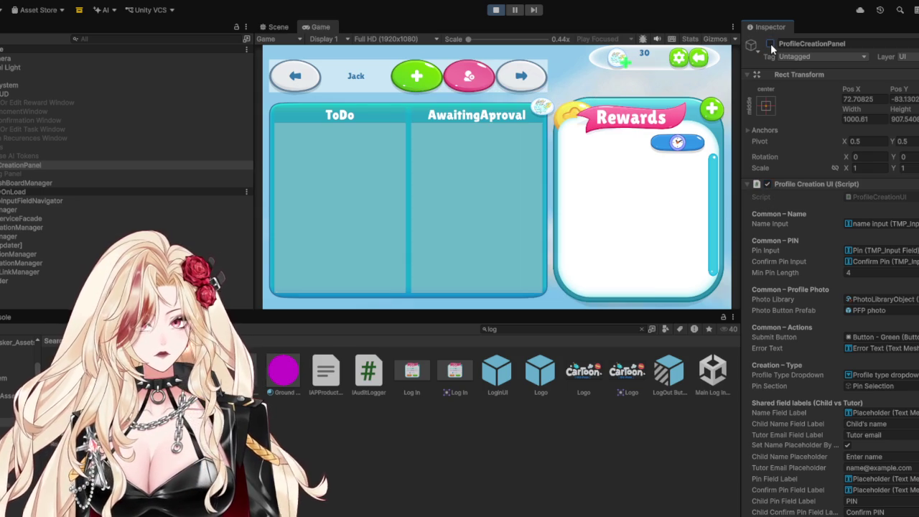
- Inspect CoParentLinkManager, TutorInvitationManager, SubscriptionManager, ProfileManager, AuthenticationManager and other managers
click(15, 273)
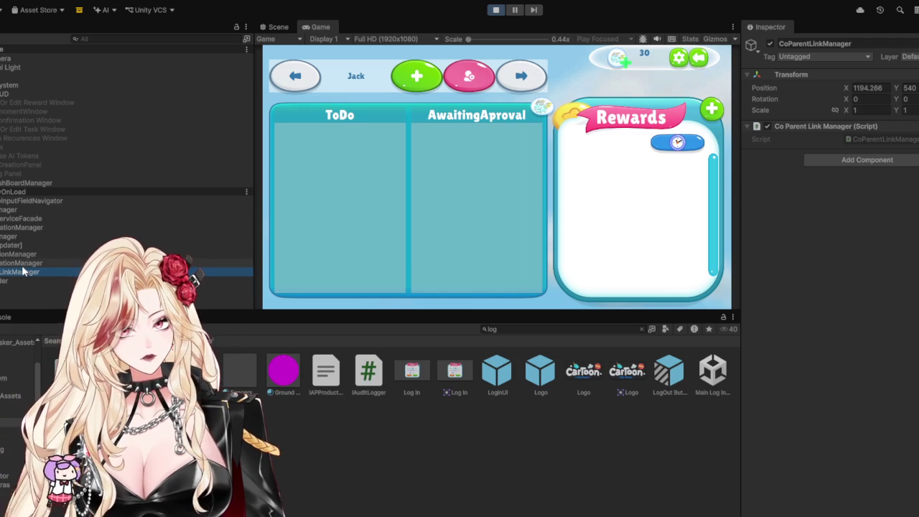
click(3, 146)
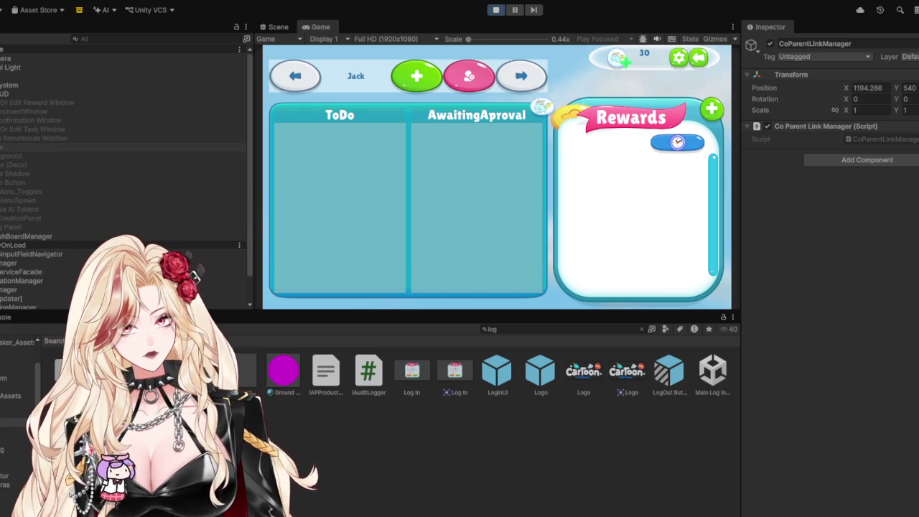
scroll(6, 275, down, 2)
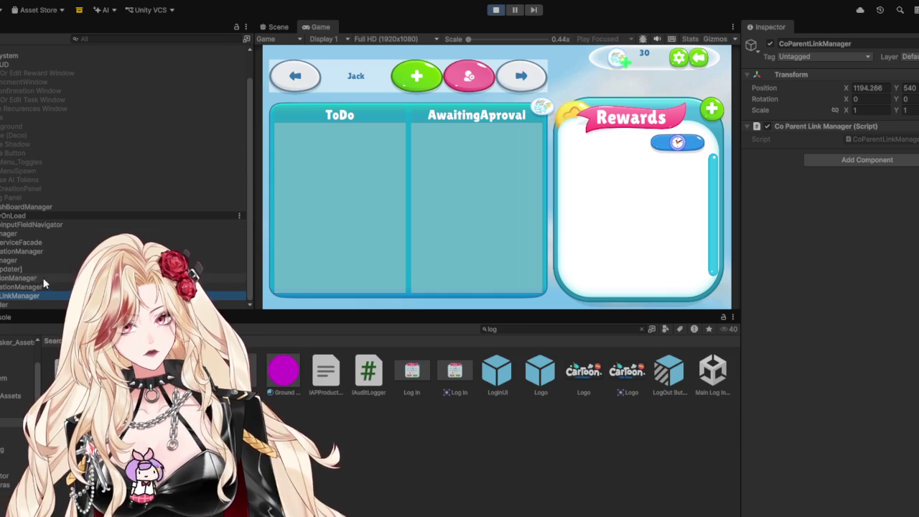
click(13, 304)
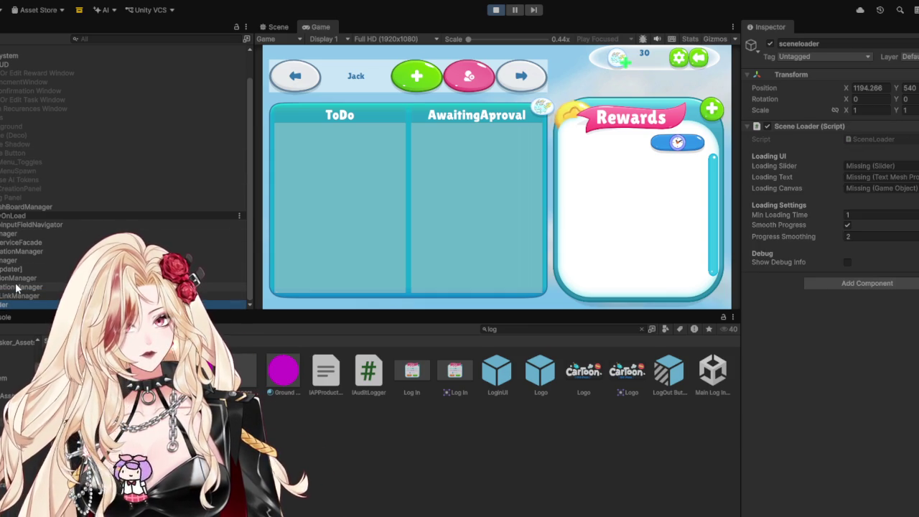
click(15, 287)
click(18, 278)
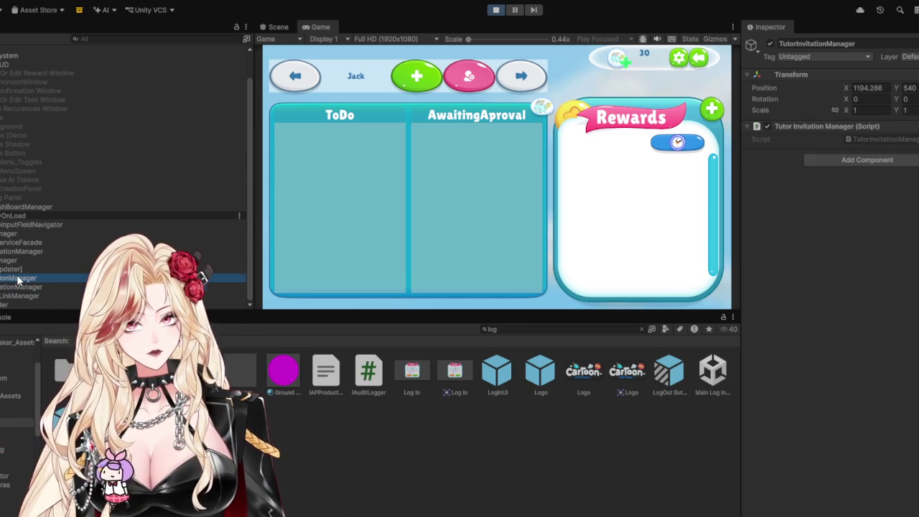
click(19, 269)
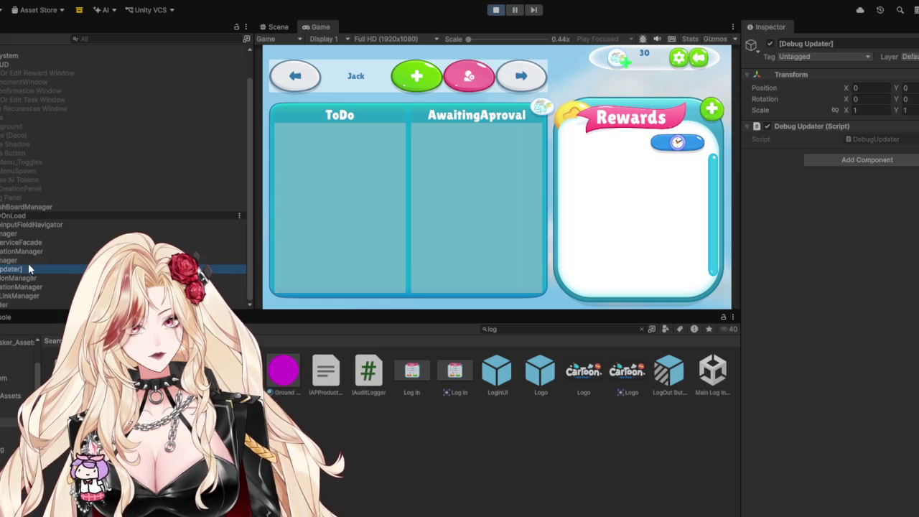
click(29, 260)
click(30, 251)
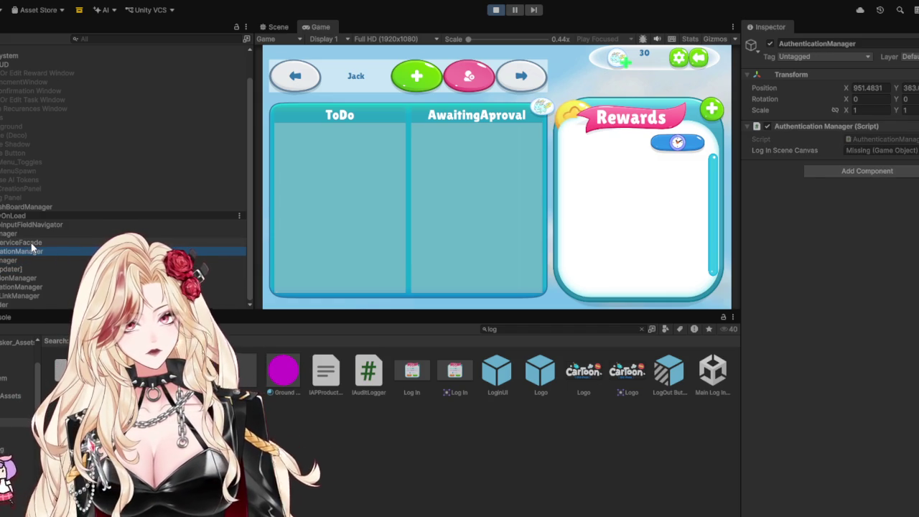
click(31, 243)
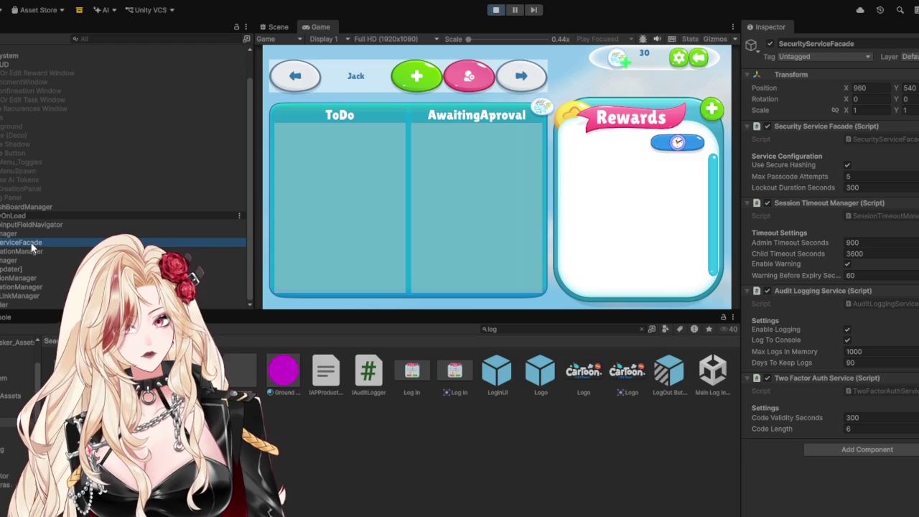
click(30, 234)
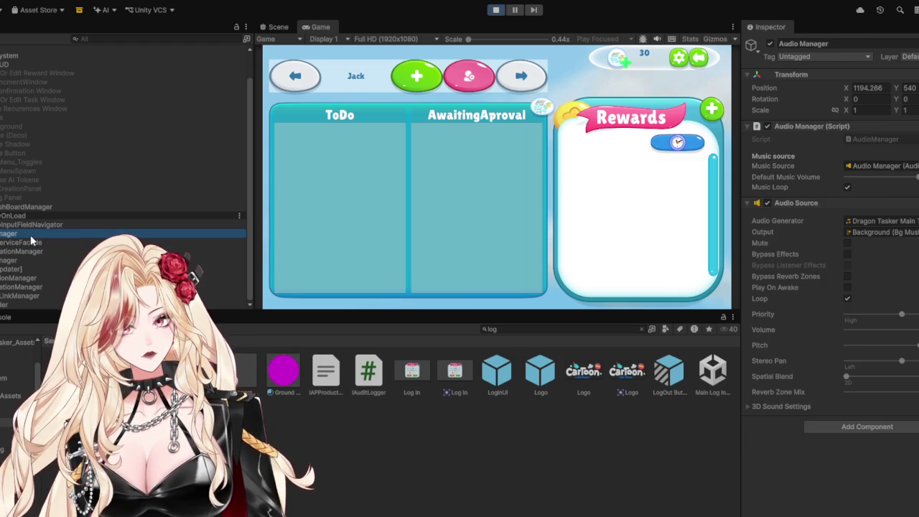
click(40, 225)
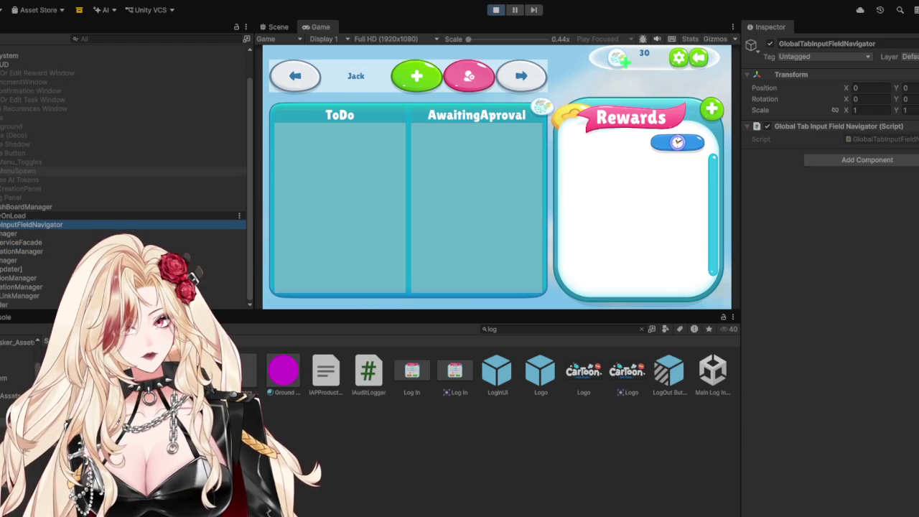
- Select DashBoardManager, then coparent setting to view its Co Parent Settings UI references
scroll(39, 281, up, 2)
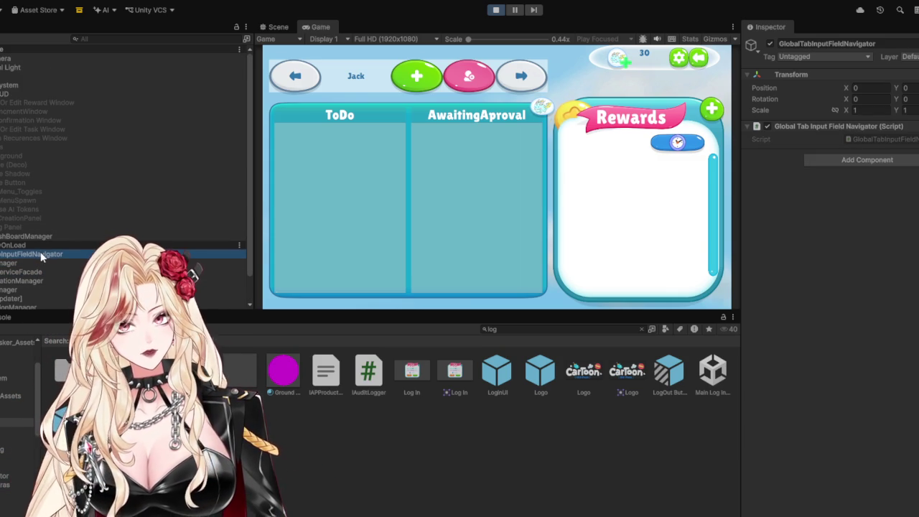
click(41, 235)
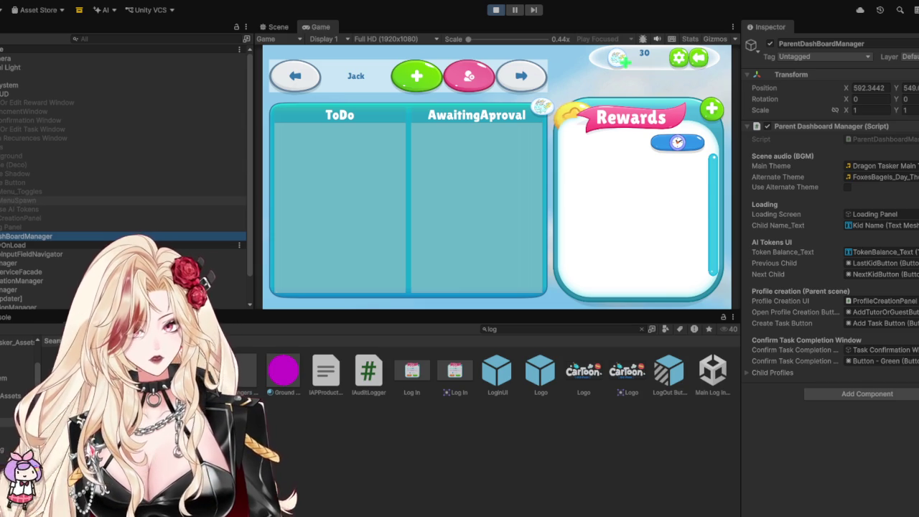
click(31, 246)
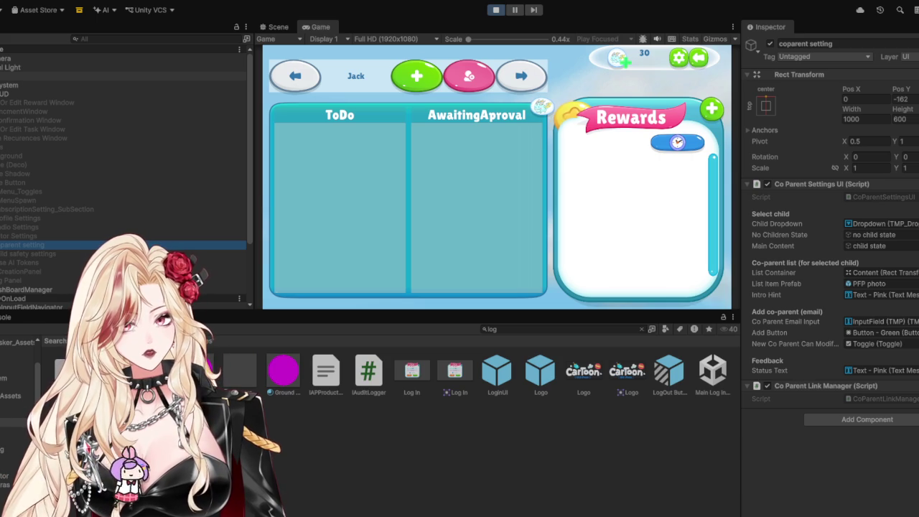
click(469, 75)
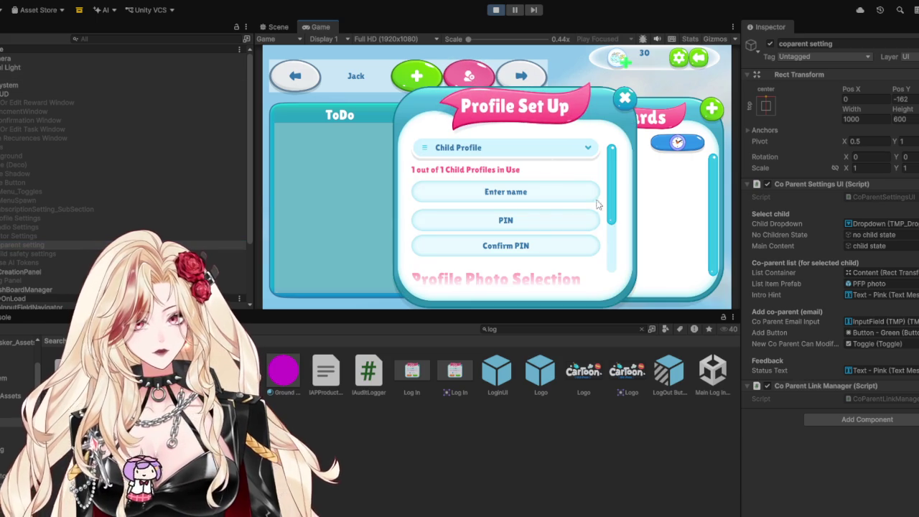
click(497, 147)
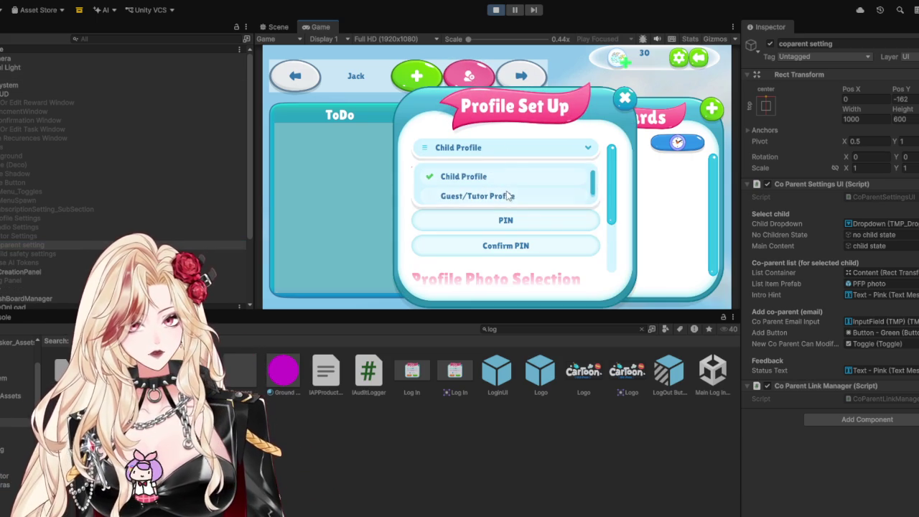
click(512, 195)
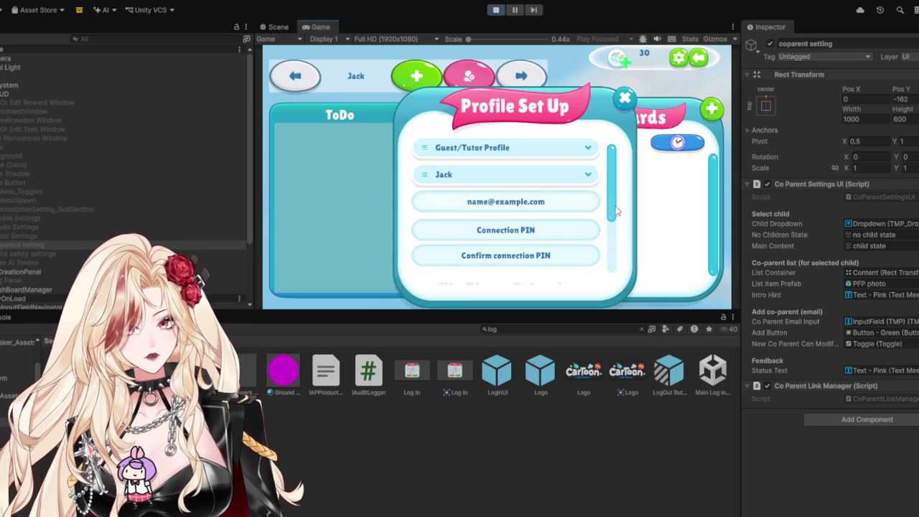
scroll(610, 211, down, 5)
scroll(617, 210, up, 5)
scroll(621, 216, down, 3)
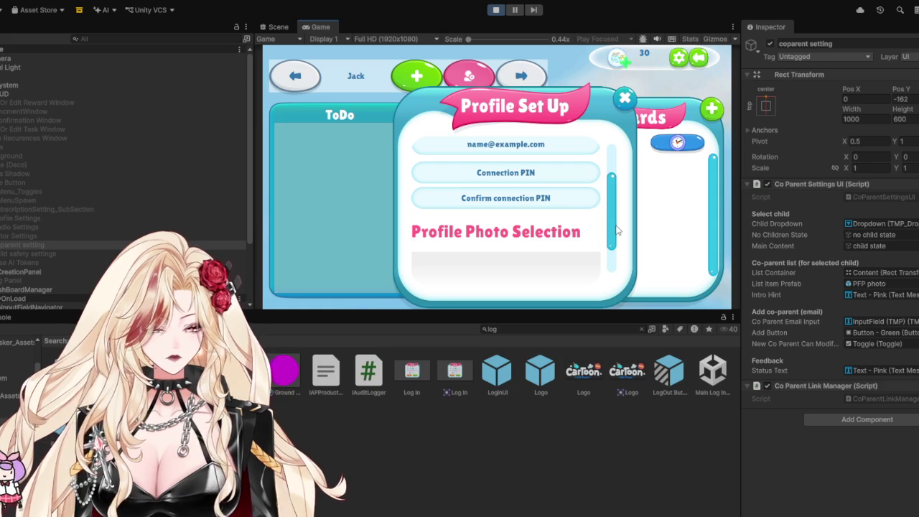
scroll(484, 186, up, 3)
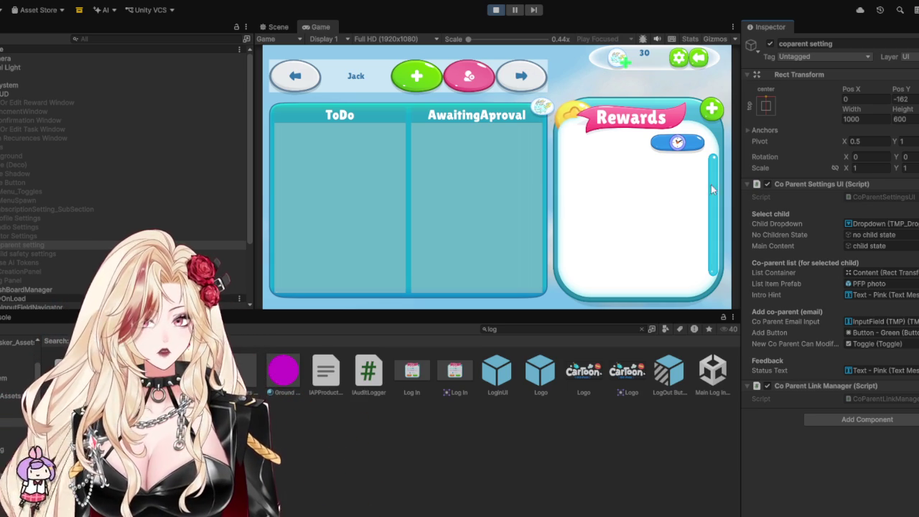
- Stop Play mode, search 'parent' in the Project panel, and open the ParentScene asset
click(496, 9)
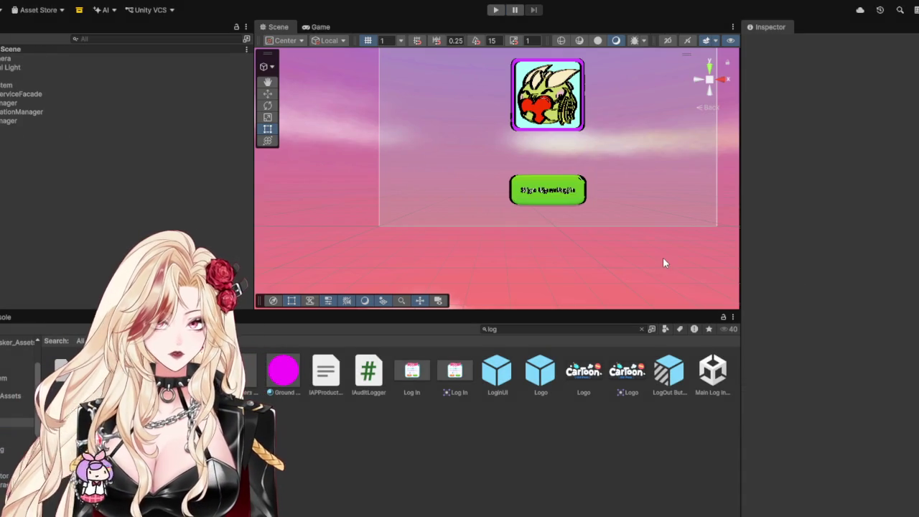
click(619, 329)
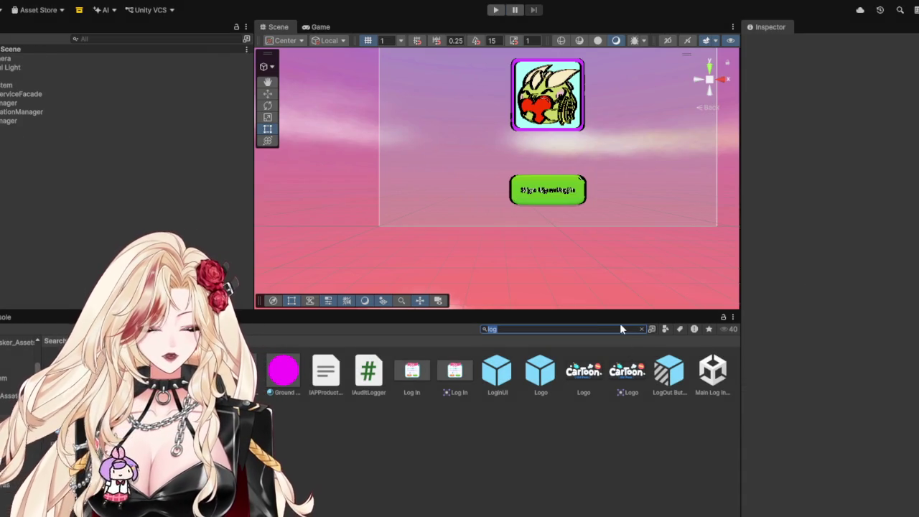
text(parent)
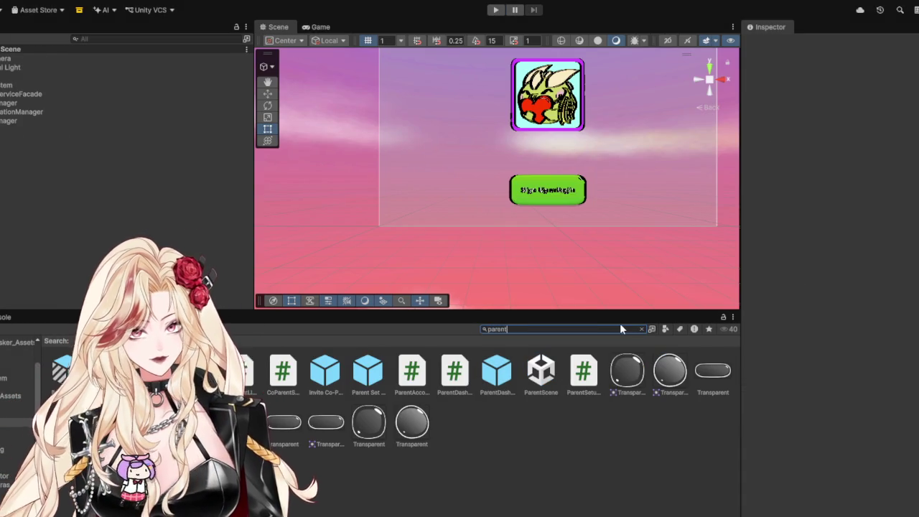
click(553, 374)
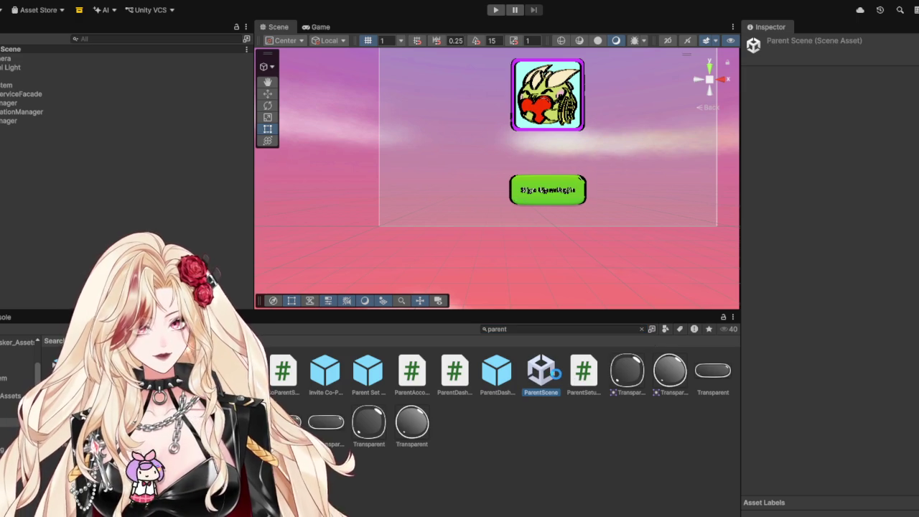
double_click(557, 374)
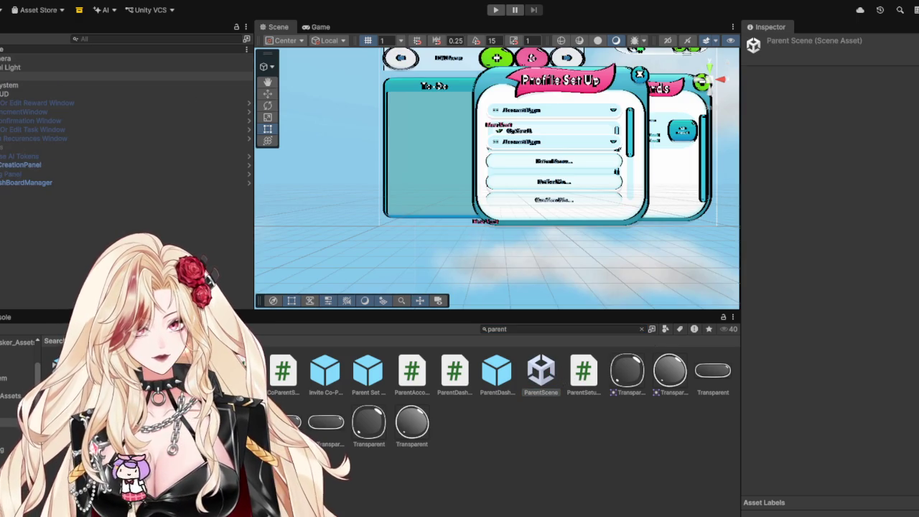
click(10, 148)
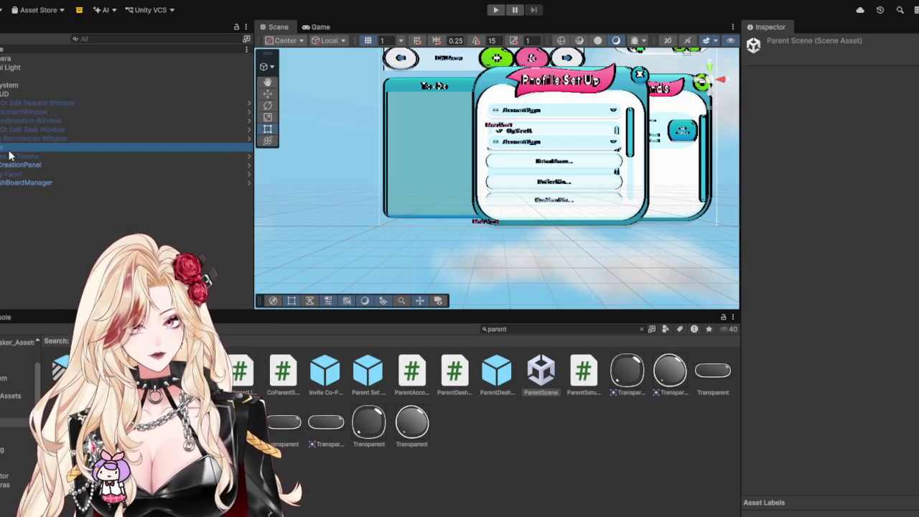
- Review ProfileCreationPanel's Profile Creation UI fields and deactivate it, briefly checking the coparent setting object
click(131, 166)
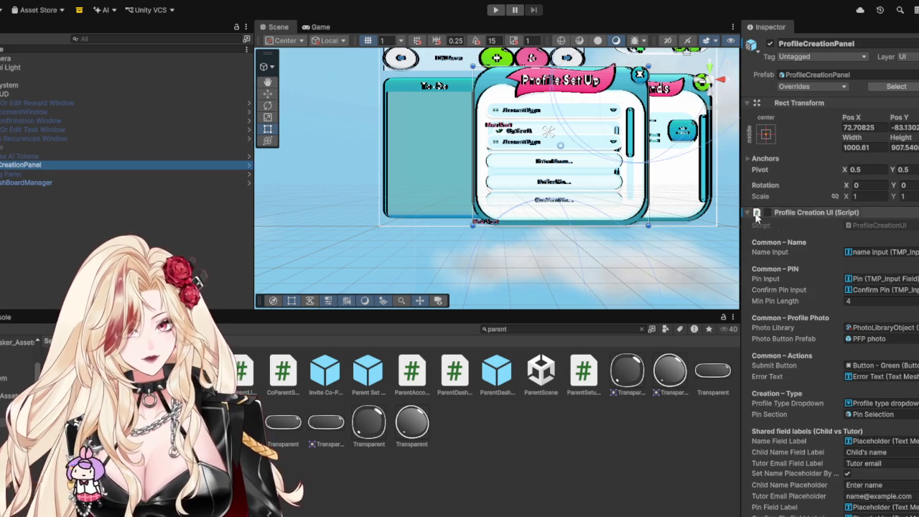
scroll(818, 269, down, 5)
scroll(822, 280, down, 5)
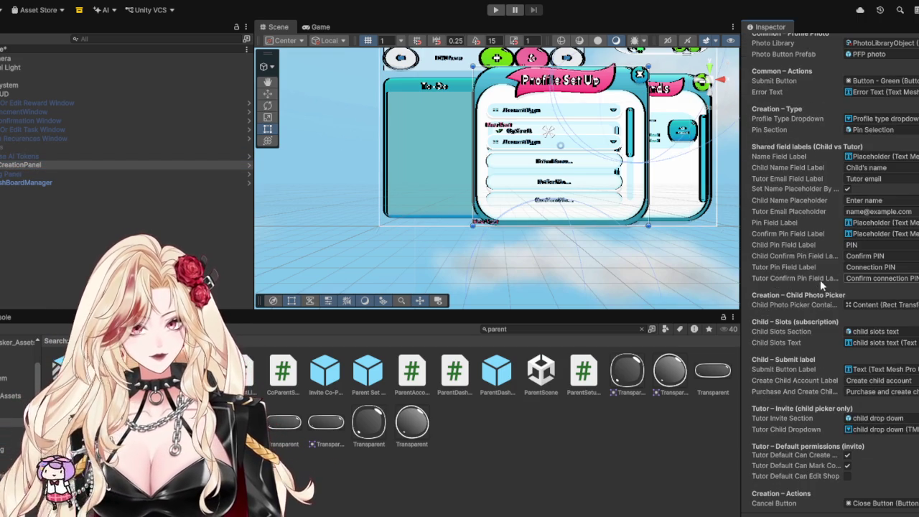
scroll(815, 277, up, 10)
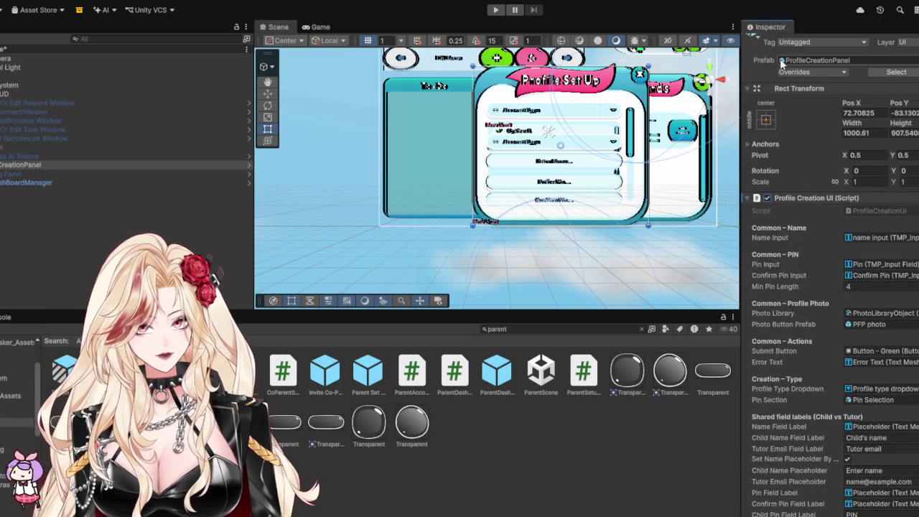
click(767, 43)
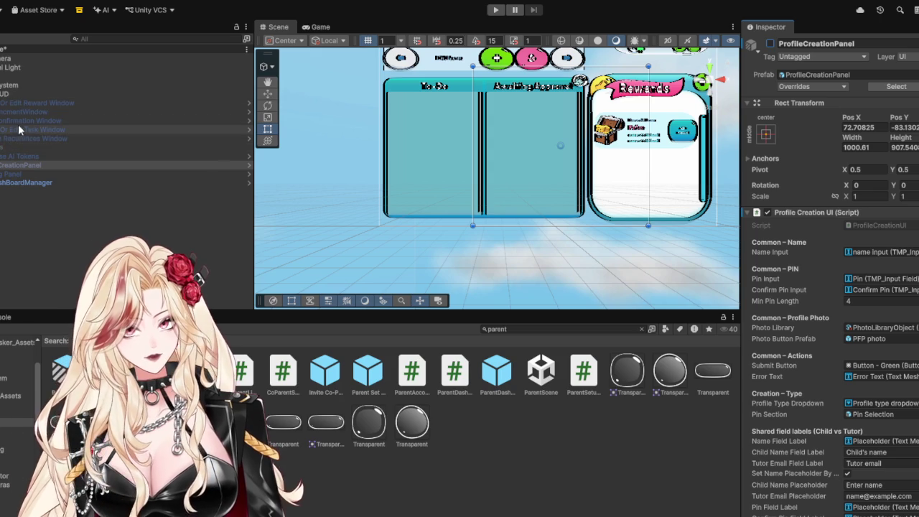
click(546, 129)
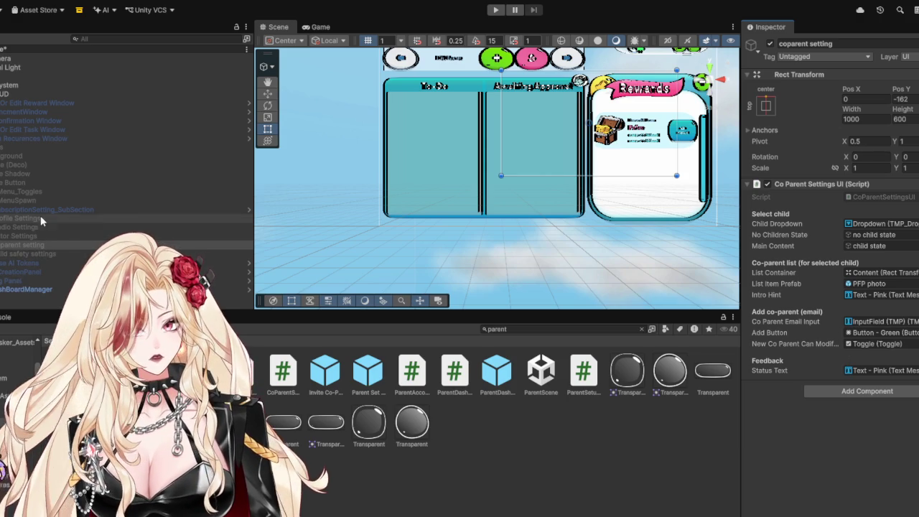
click(20, 273)
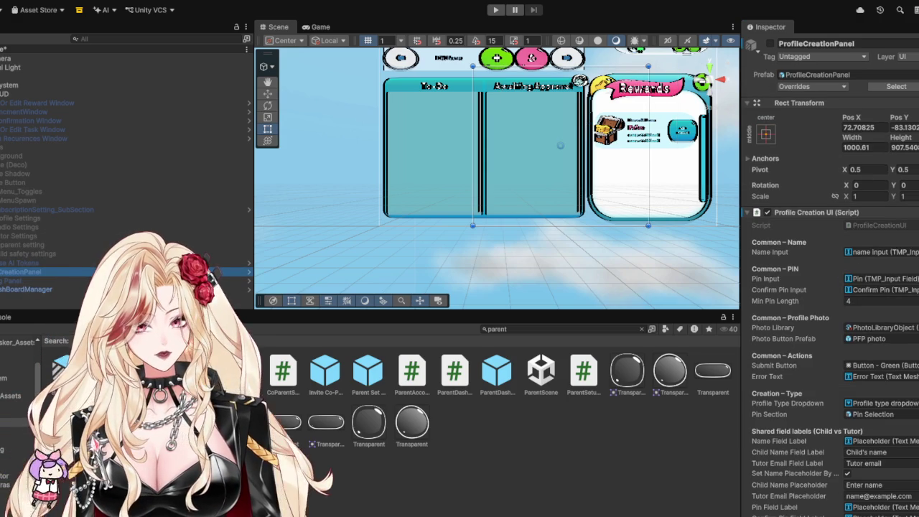
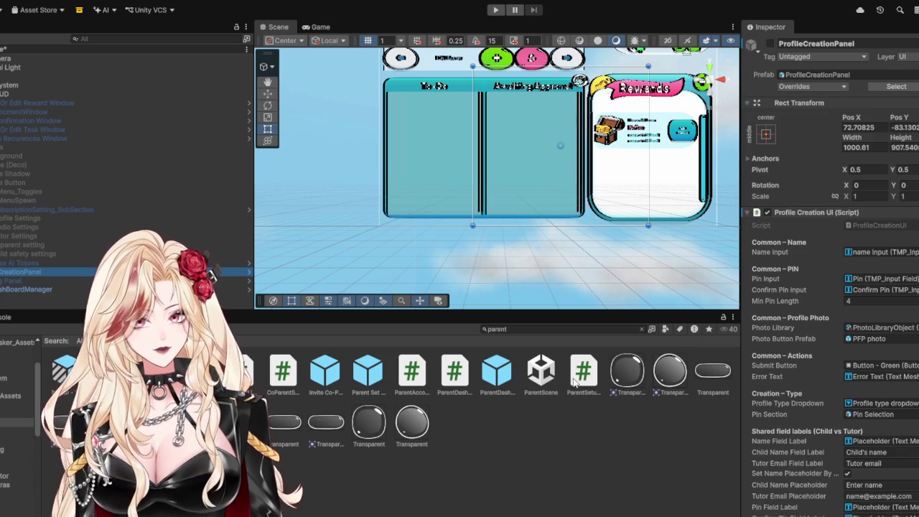
- Select ProfileCreationPanel and ping Content, the object its Child Photo Picker Container references
click(561, 346)
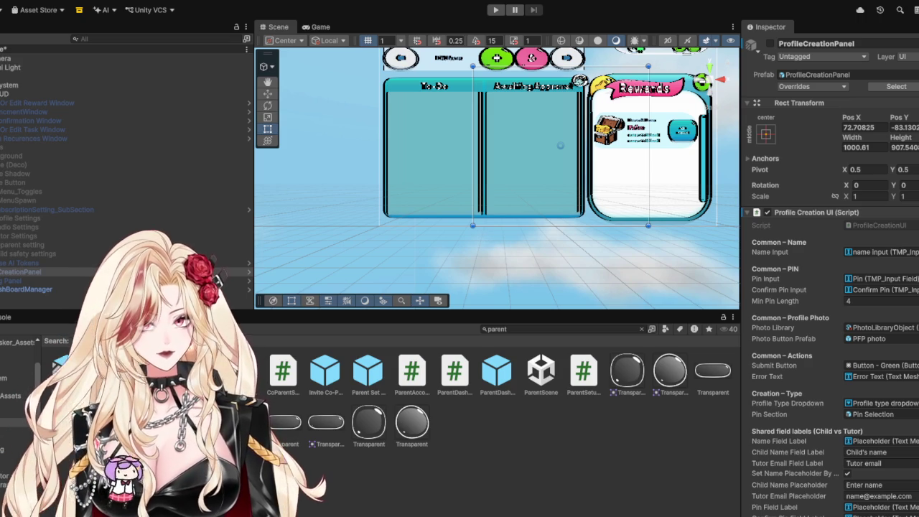
click(32, 209)
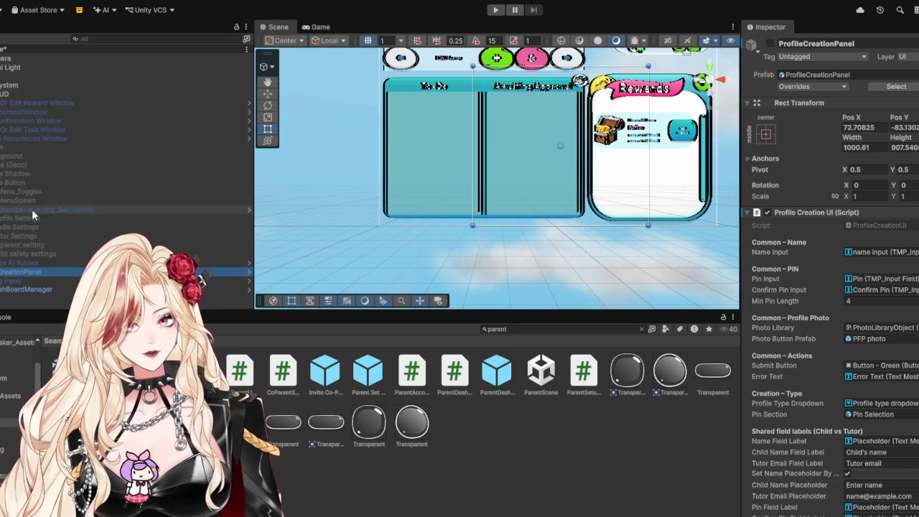
scroll(841, 326, down, 5)
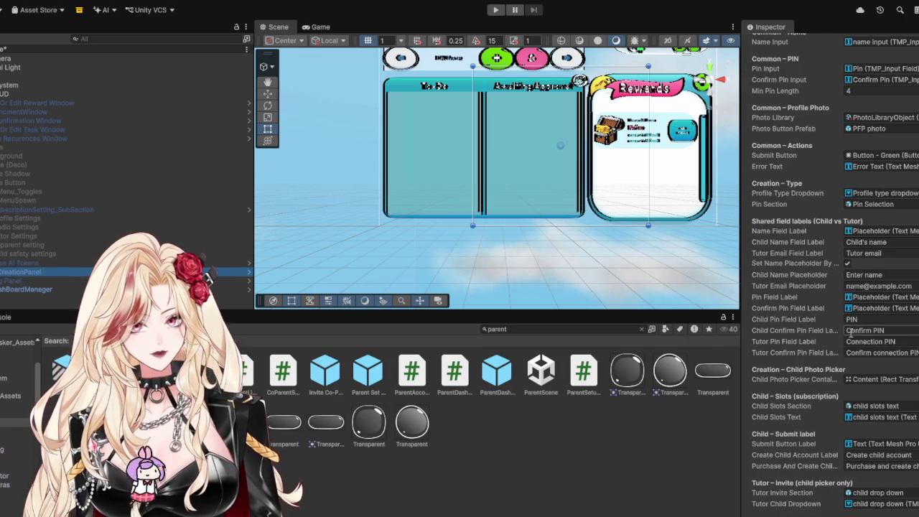
scroll(847, 320, down, 2)
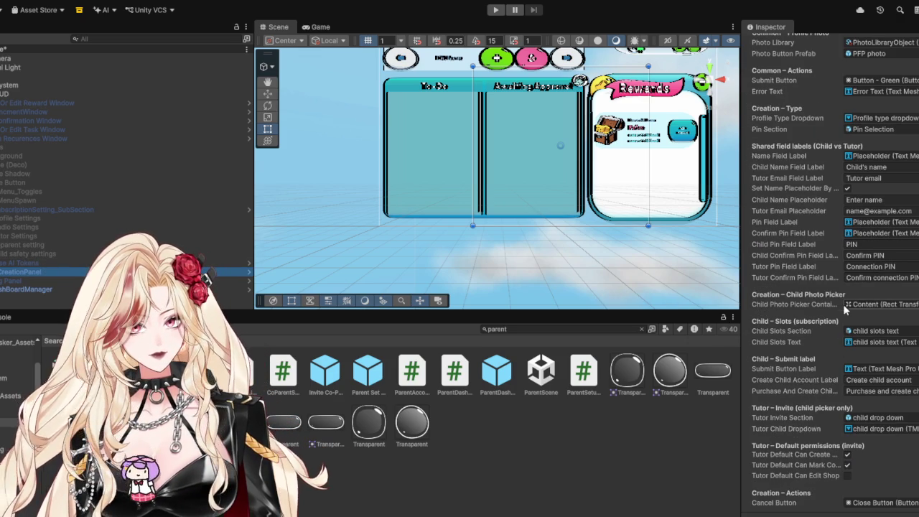
click(873, 304)
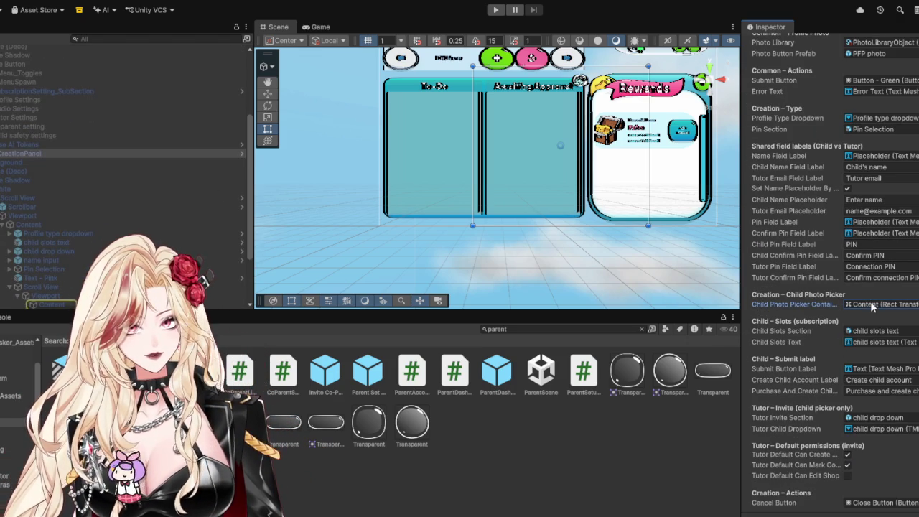
- Clear the parent search in the Project window, leaving Tutor Default Can Edit Shop unticked
scroll(48, 204, down, 4)
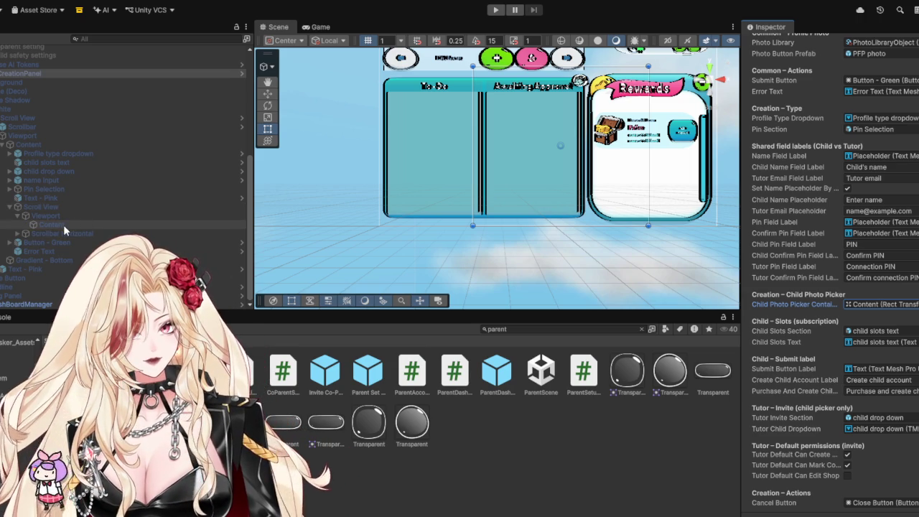
click(642, 329)
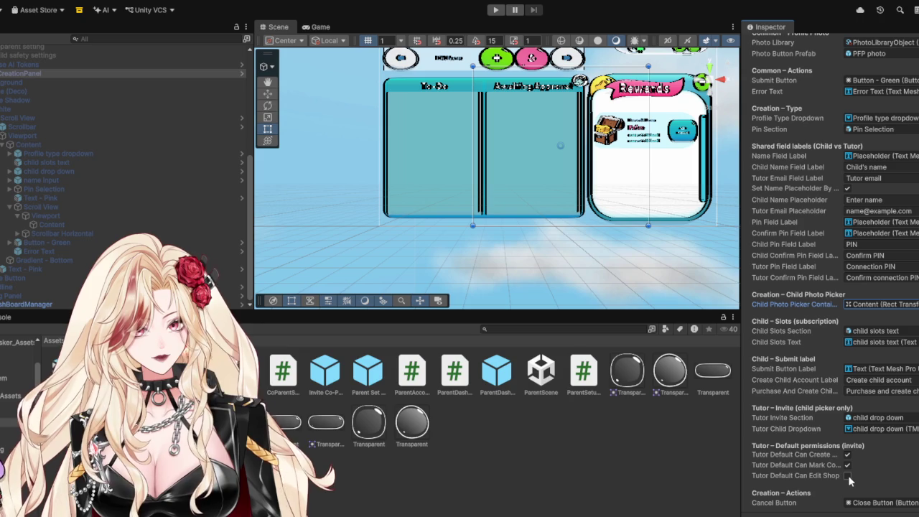
click(848, 476)
click(849, 476)
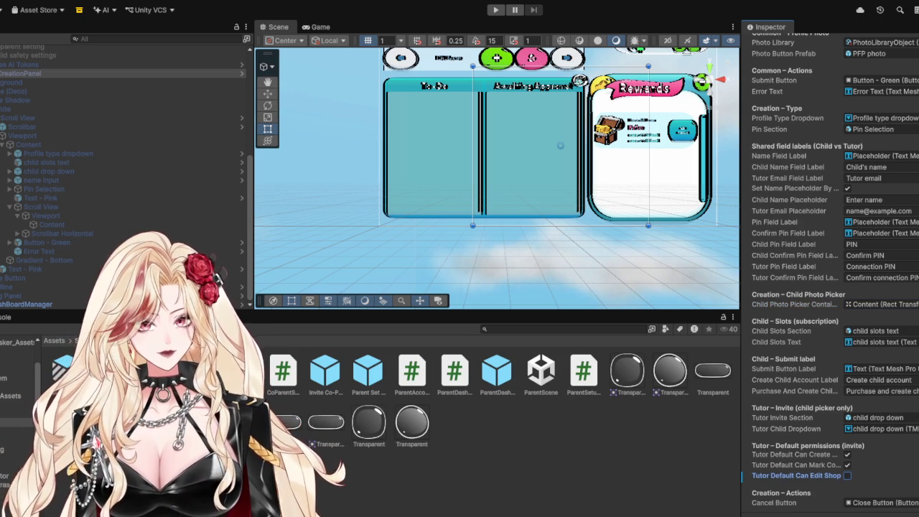
- Ping the object referenced by Child Photo Picker Container again
scroll(829, 273, up, 5)
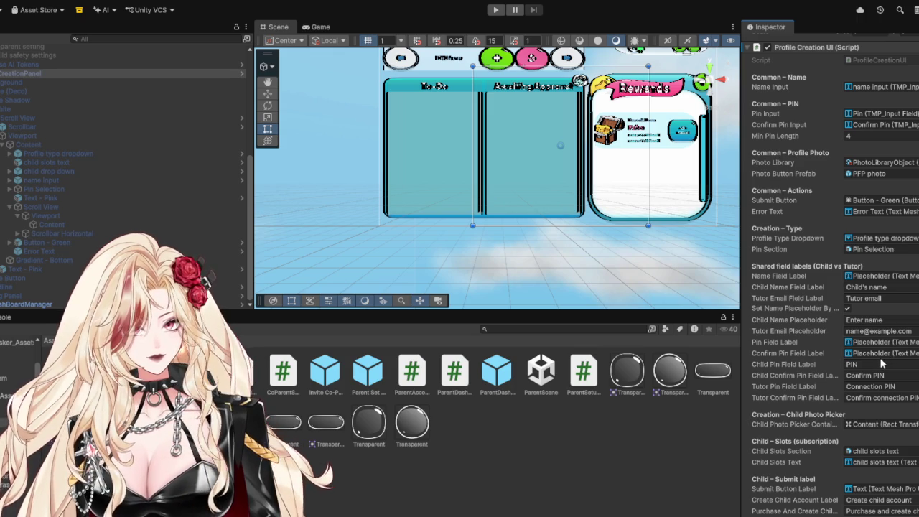
scroll(882, 364, down, 5)
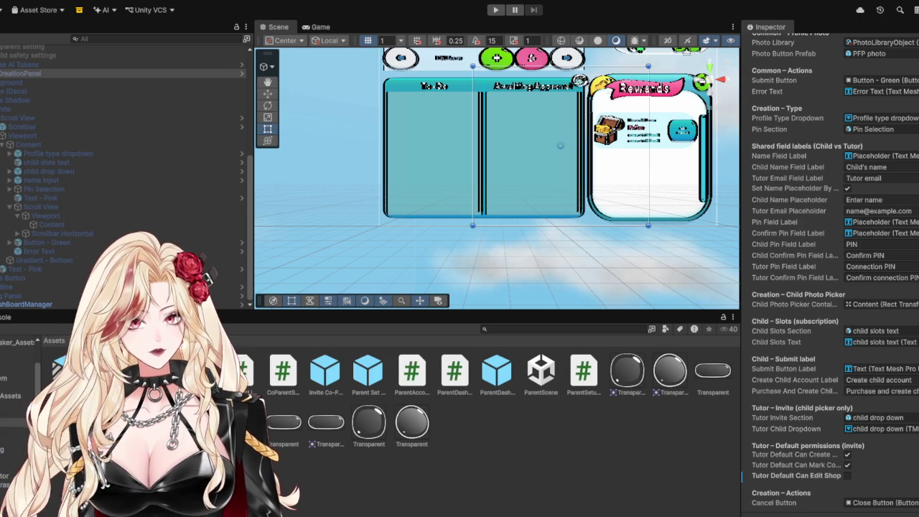
click(865, 304)
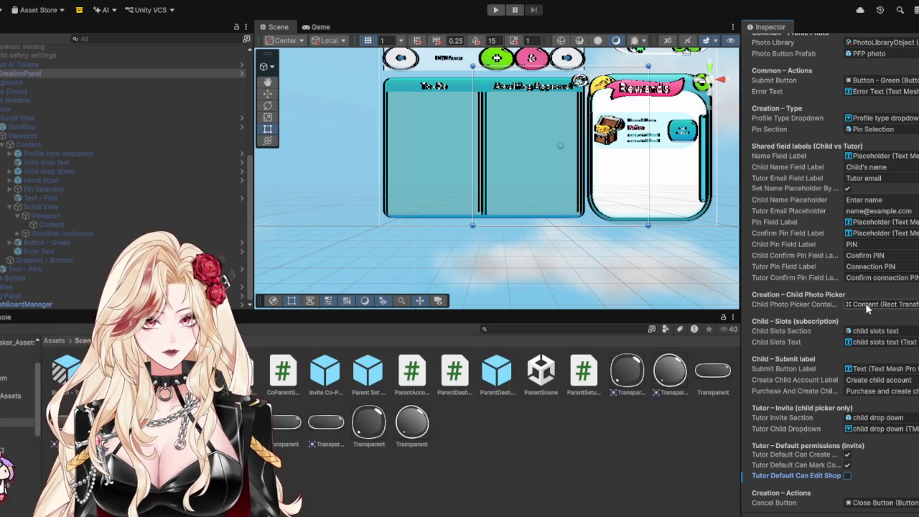
click(52, 224)
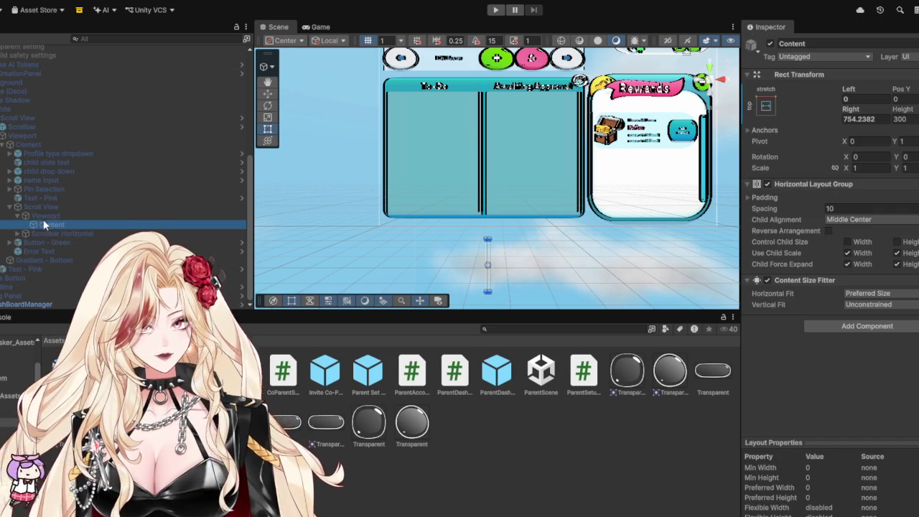
click(43, 207)
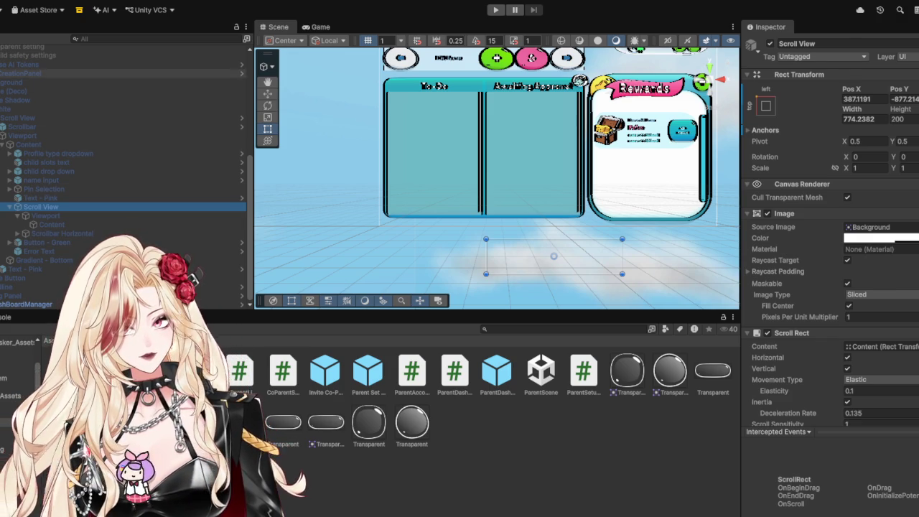
click(44, 74)
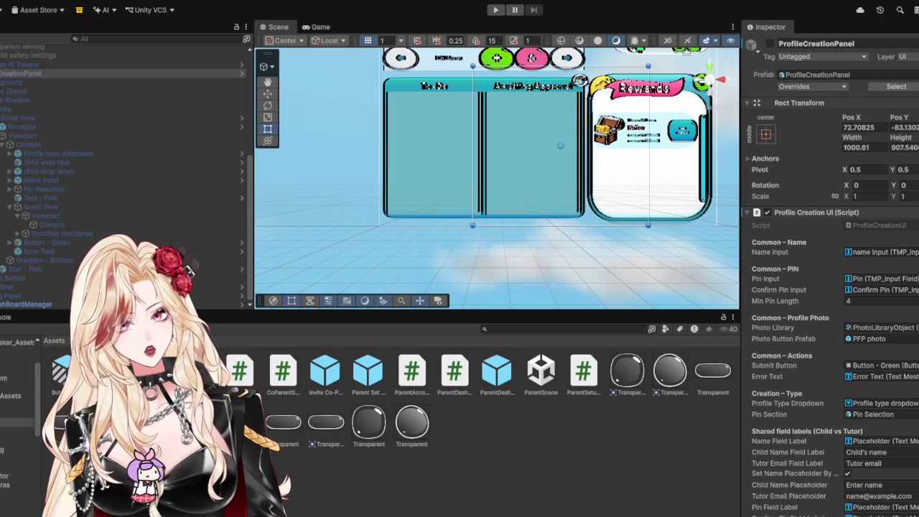
click(18, 424)
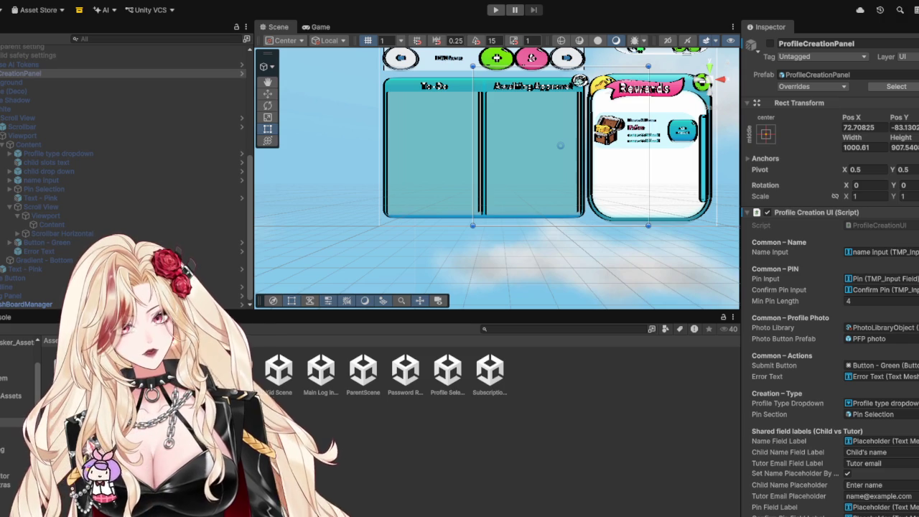
click(122, 73)
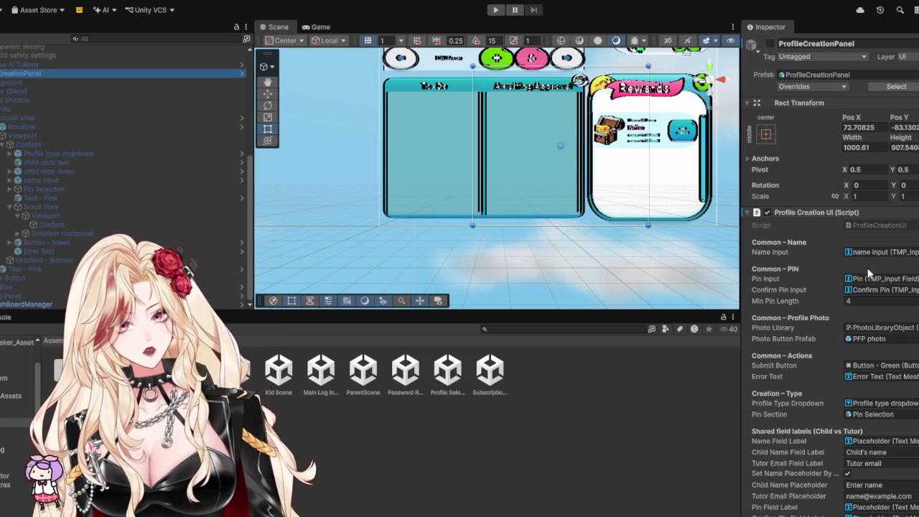
scroll(833, 359, down, 5)
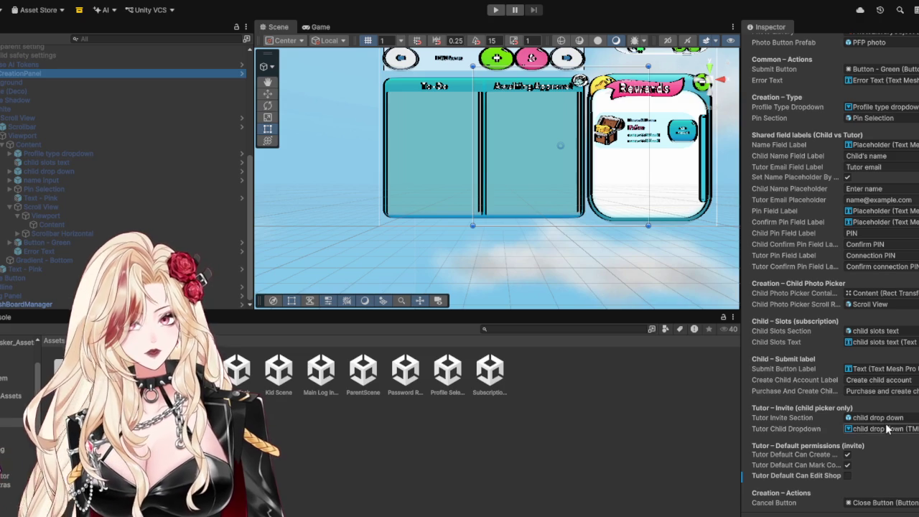
scroll(891, 427, up, 1)
scroll(893, 429, up, 1)
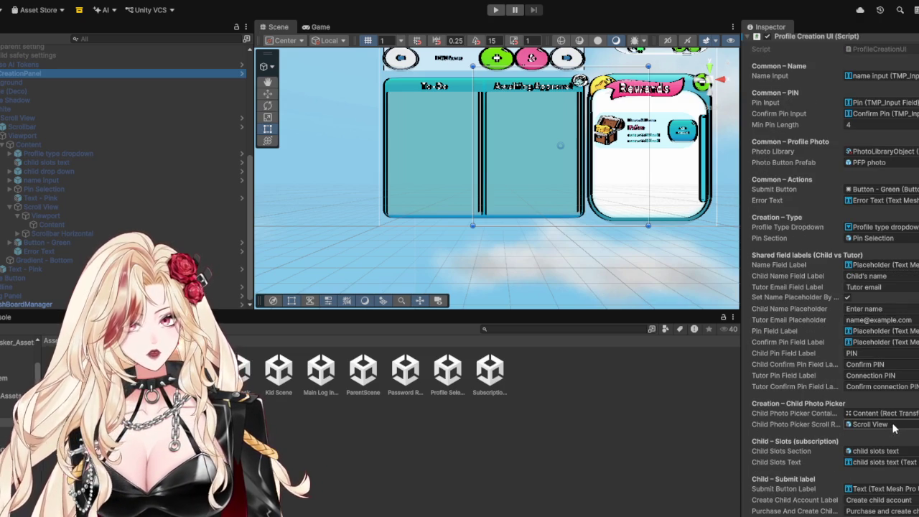
scroll(894, 427, up, 2)
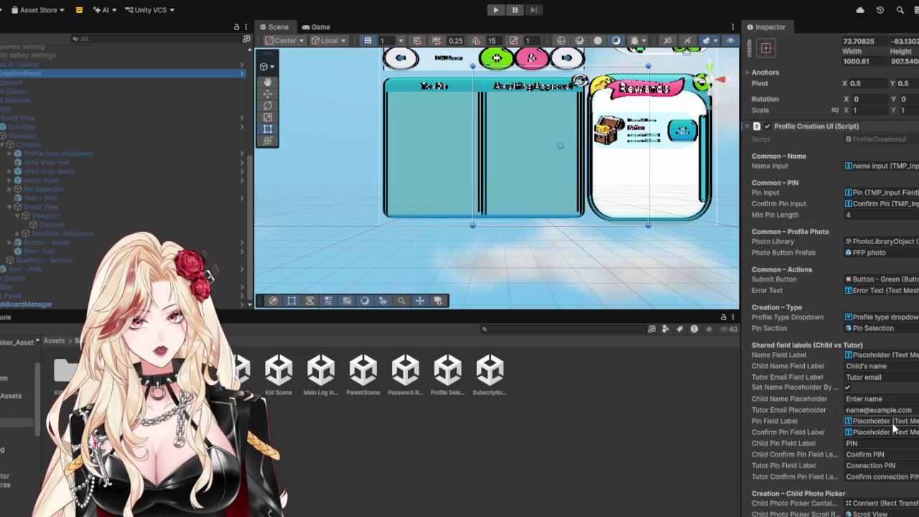
scroll(897, 428, down, 3)
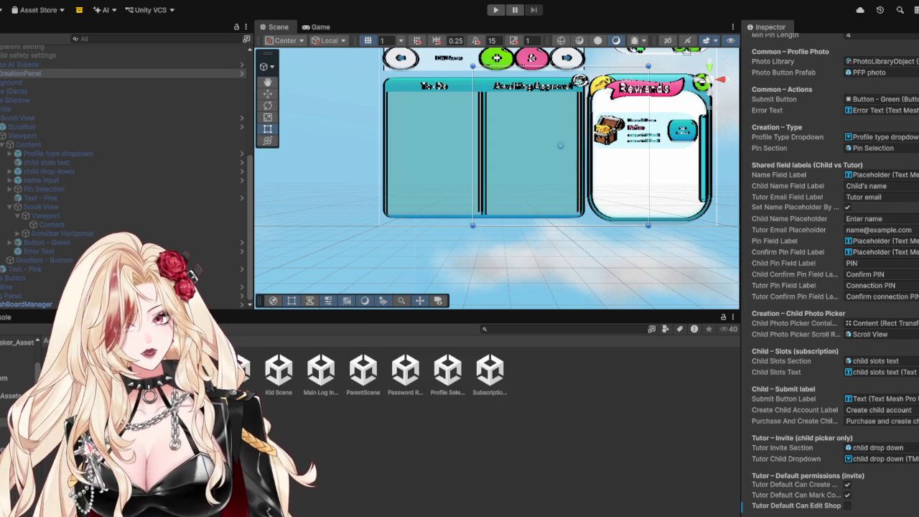
click(796, 381)
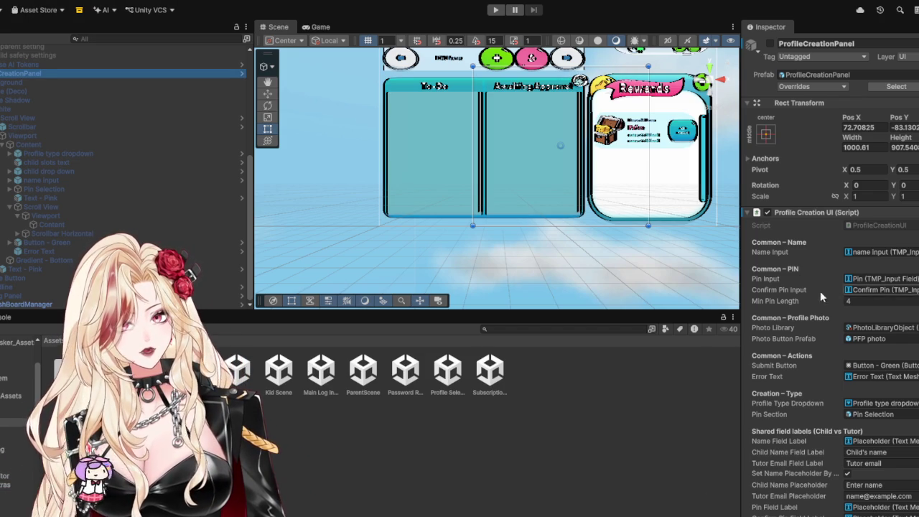
- Drag Scroll View from the Hierarchy into the Child Photo Picker Root slot
scroll(885, 393, down, 3)
scroll(885, 394, down, 4)
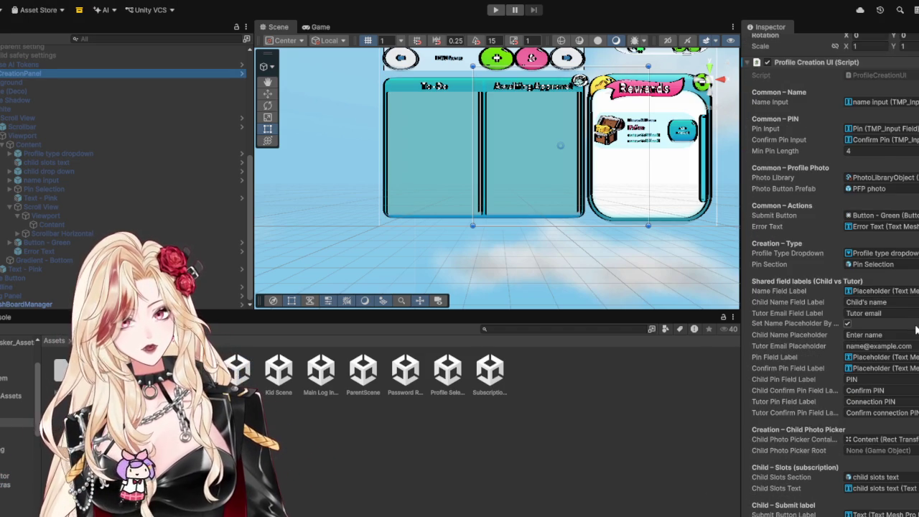
scroll(912, 345, down, 3)
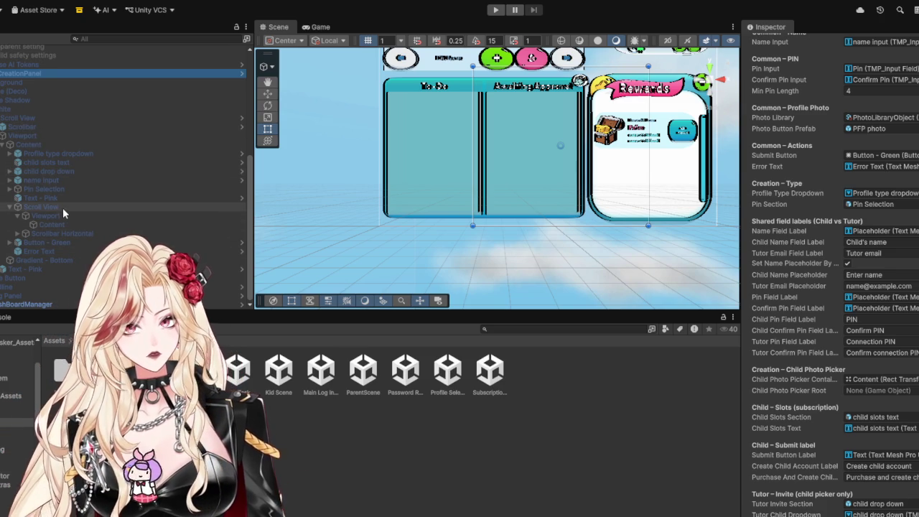
drag(44, 207, 862, 395)
scroll(817, 372, down, 3)
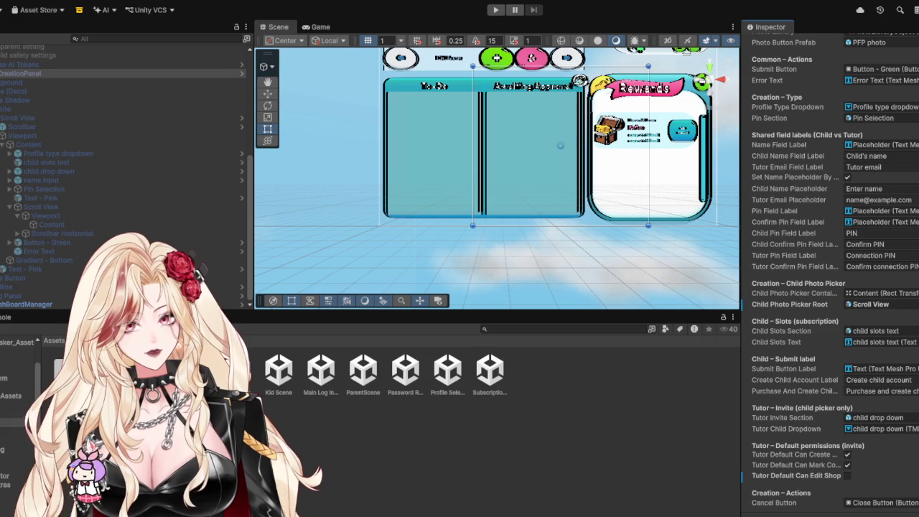
scroll(816, 372, up, 6)
click(577, 329)
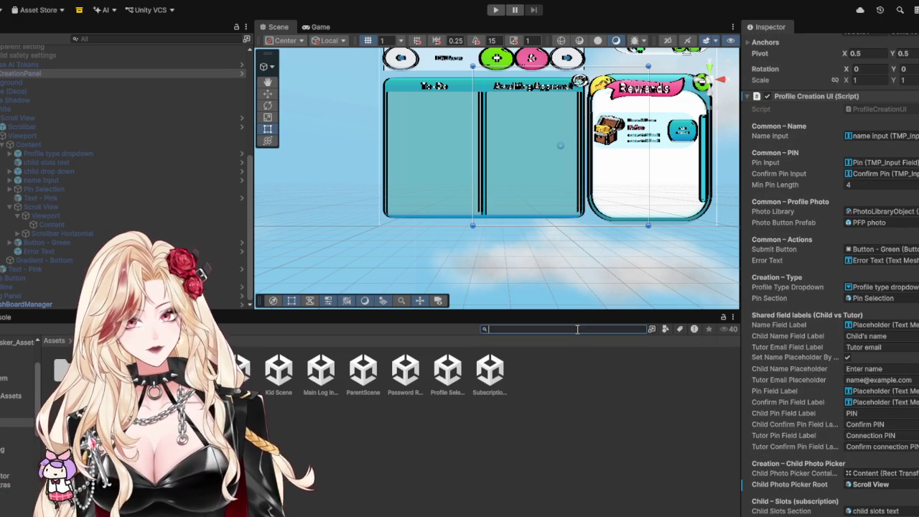
- Open Main Log In Scene from a 'main' project search and enter Play mode
text(main)
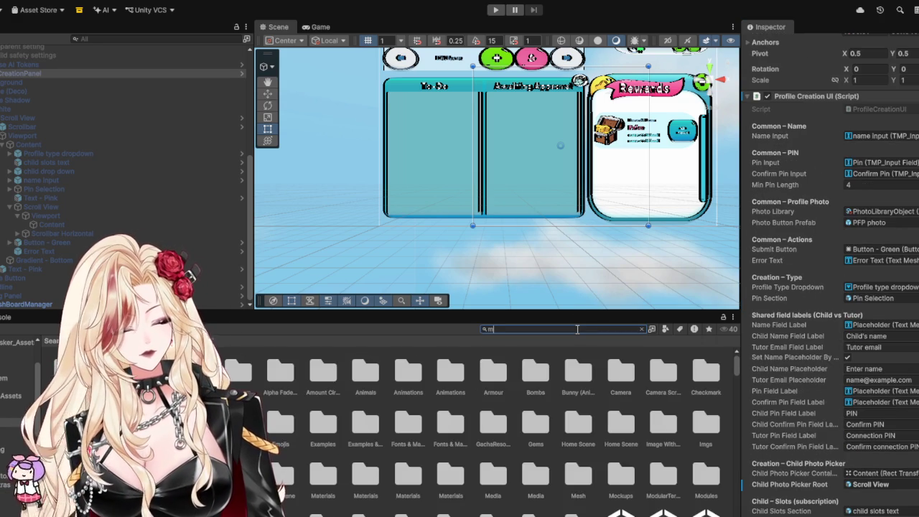
key(Down)
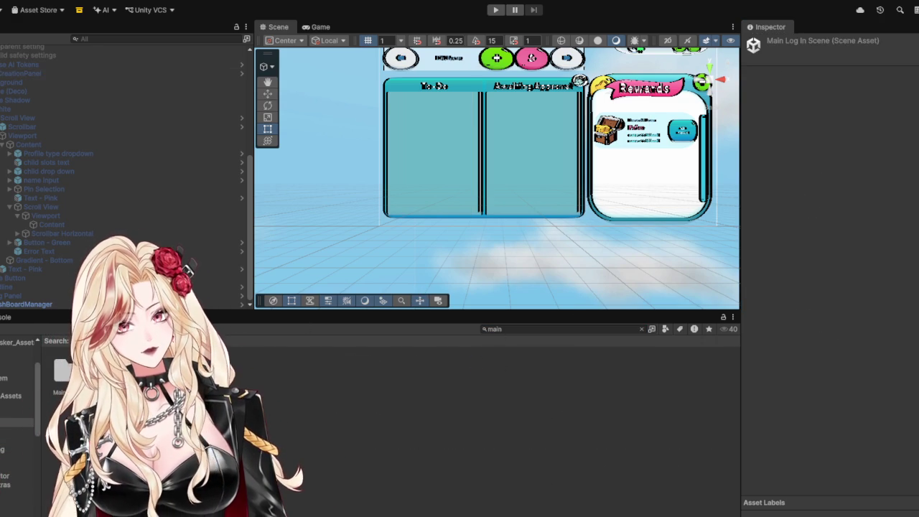
key(Return)
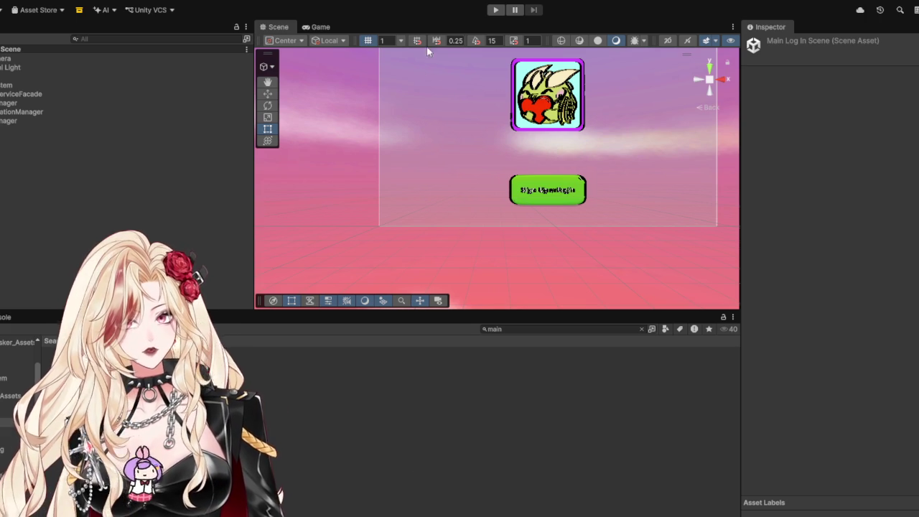
click(495, 9)
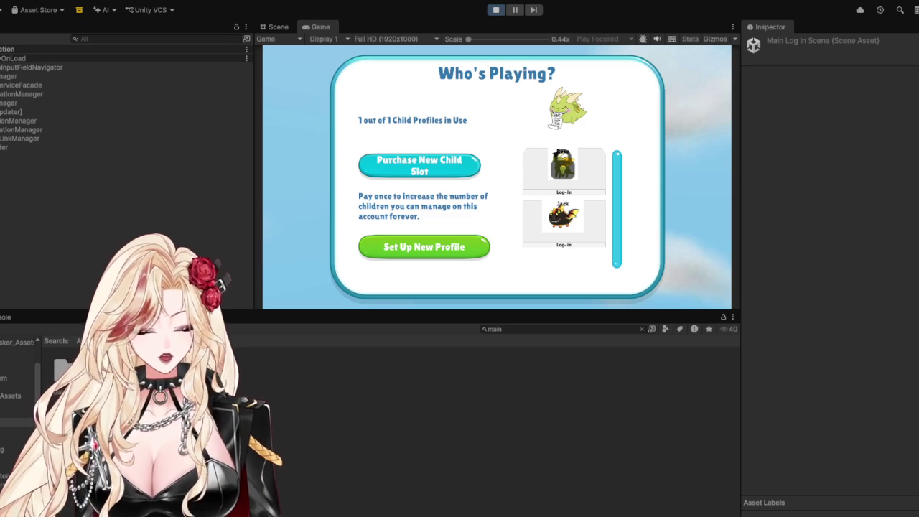
- Log into the first child profile by entering and submitting the parent passcode
click(563, 194)
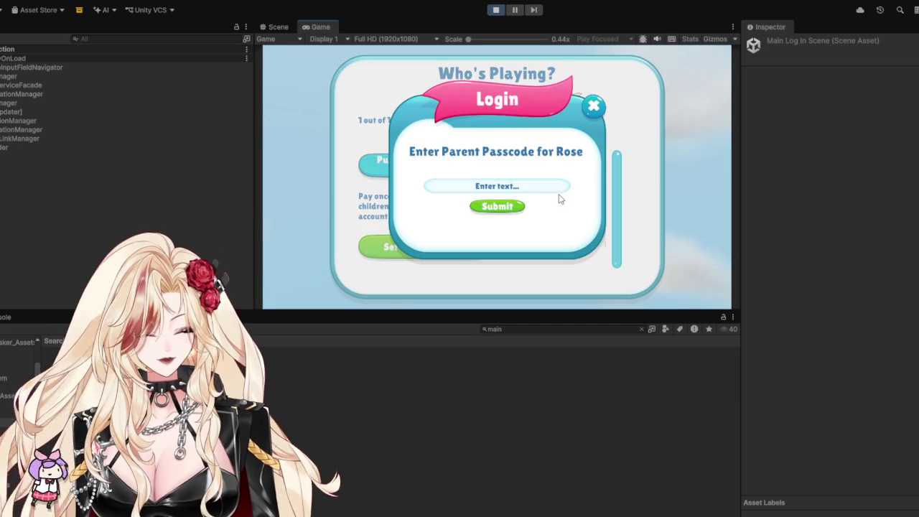
text(12)
click(514, 215)
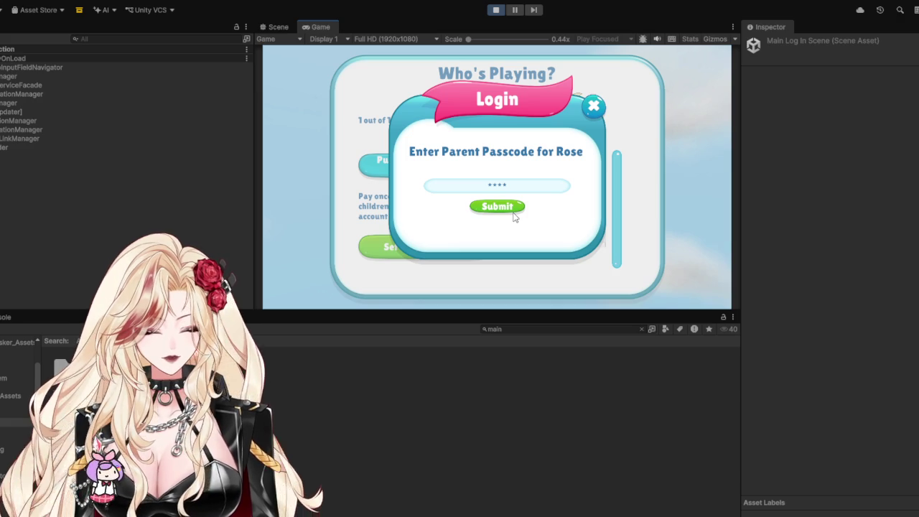
click(495, 207)
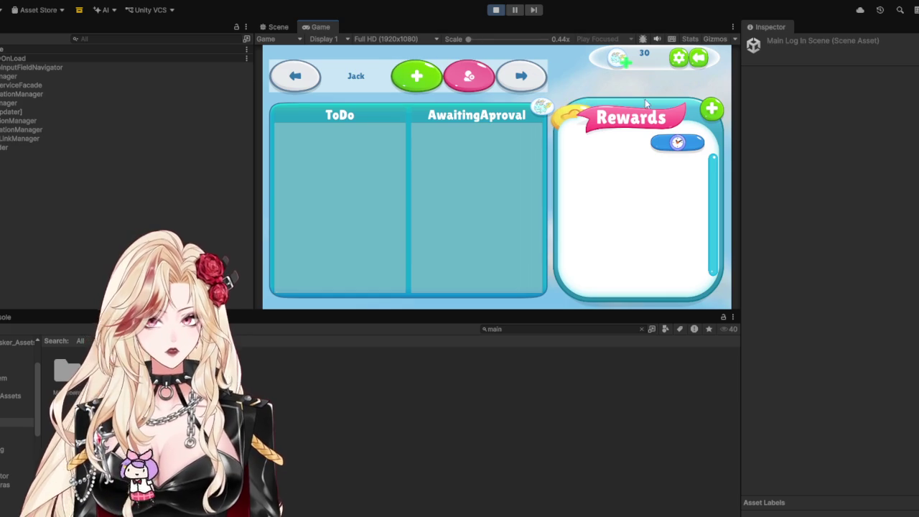
- In the game's settings, set the Tutor Settings dropdown to Option B
click(685, 60)
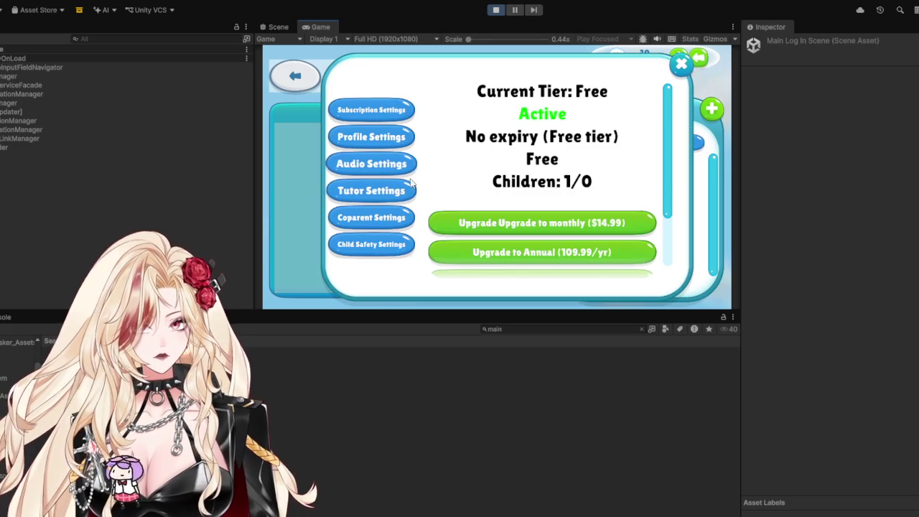
click(371, 191)
click(525, 112)
click(492, 150)
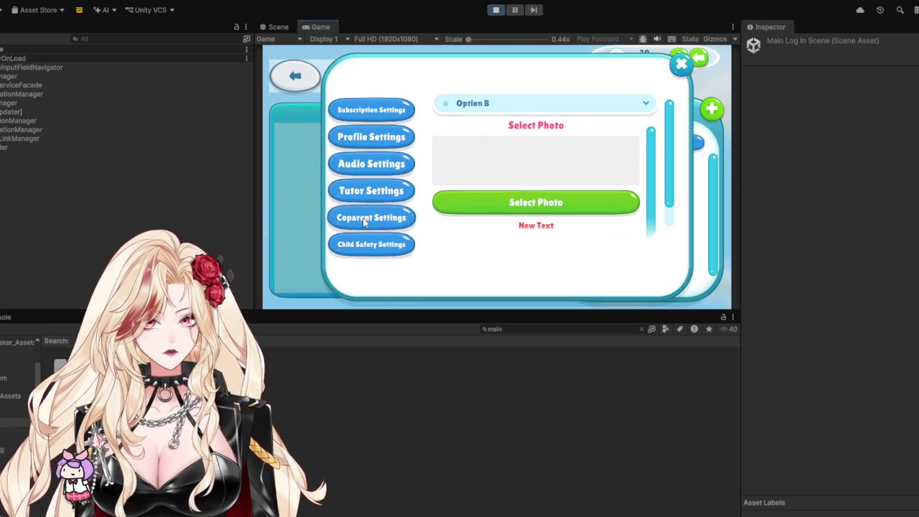
- View the Coparent Settings invite options, then close the settings window
click(337, 223)
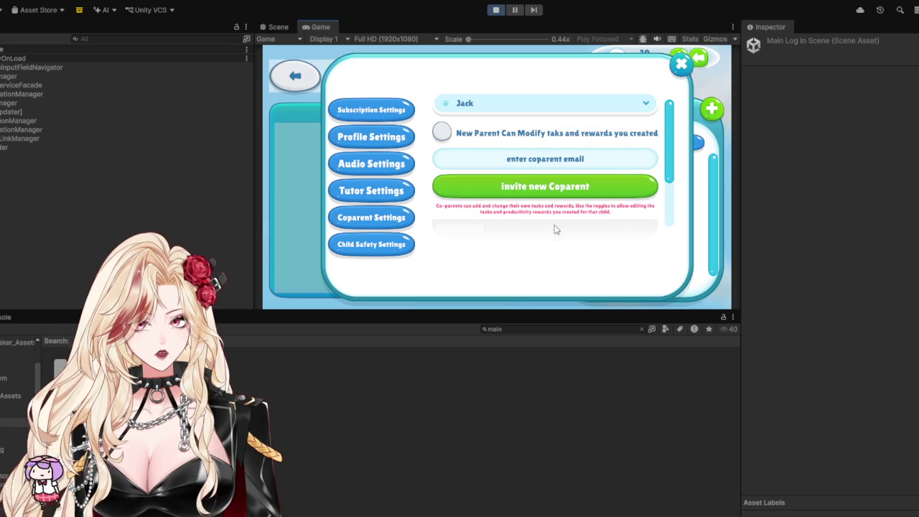
drag(669, 150, 669, 194)
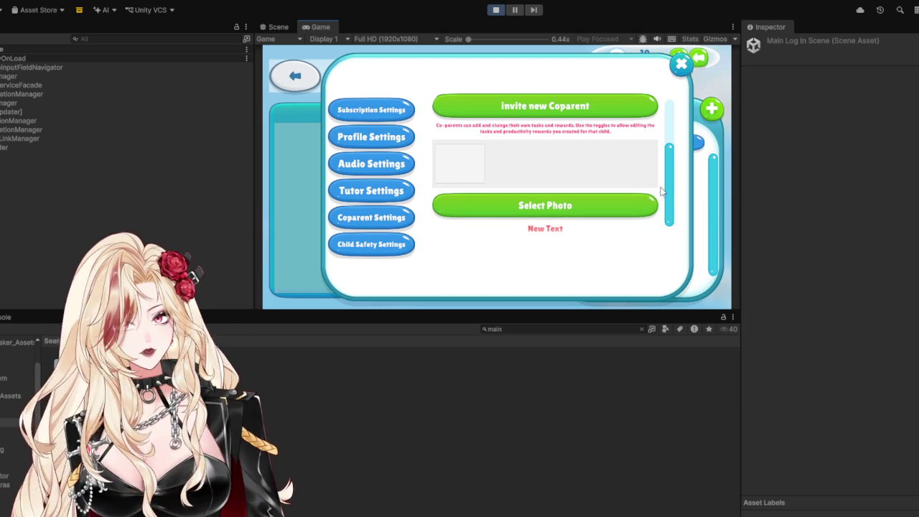
scroll(670, 187, up, 3)
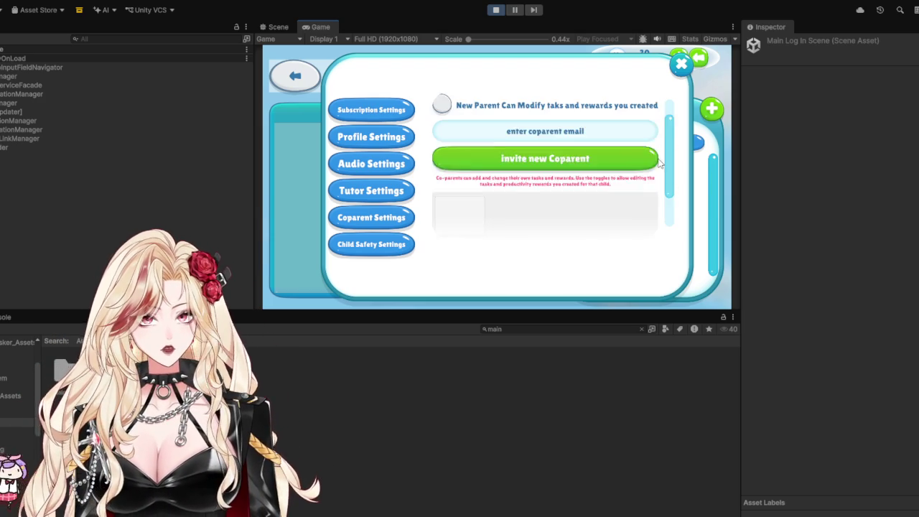
click(679, 68)
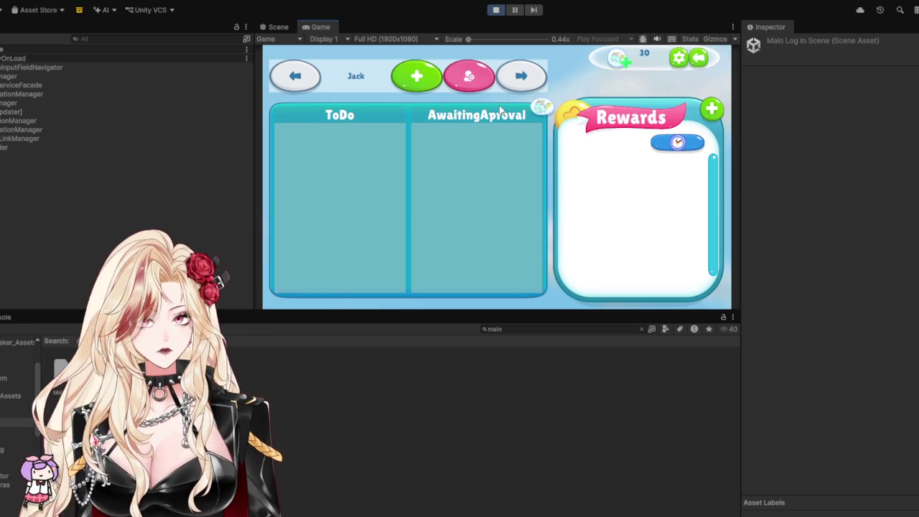
click(468, 76)
click(477, 149)
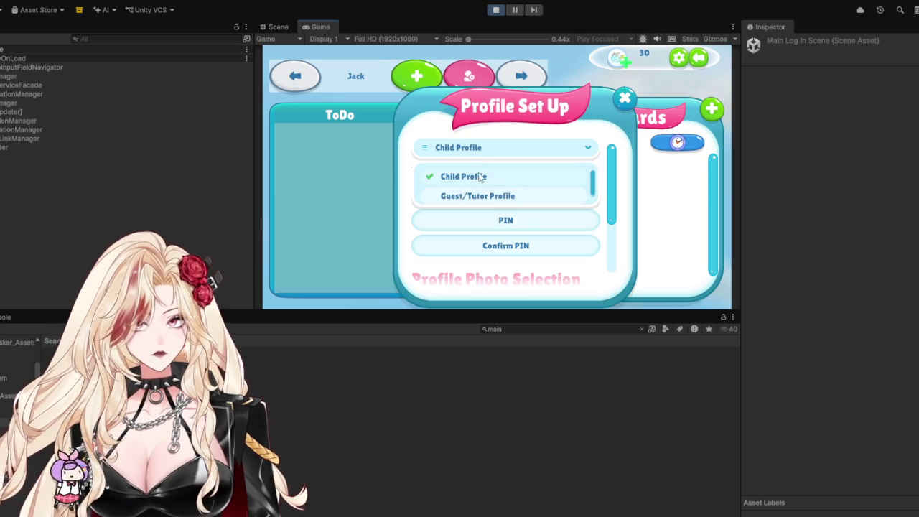
click(492, 196)
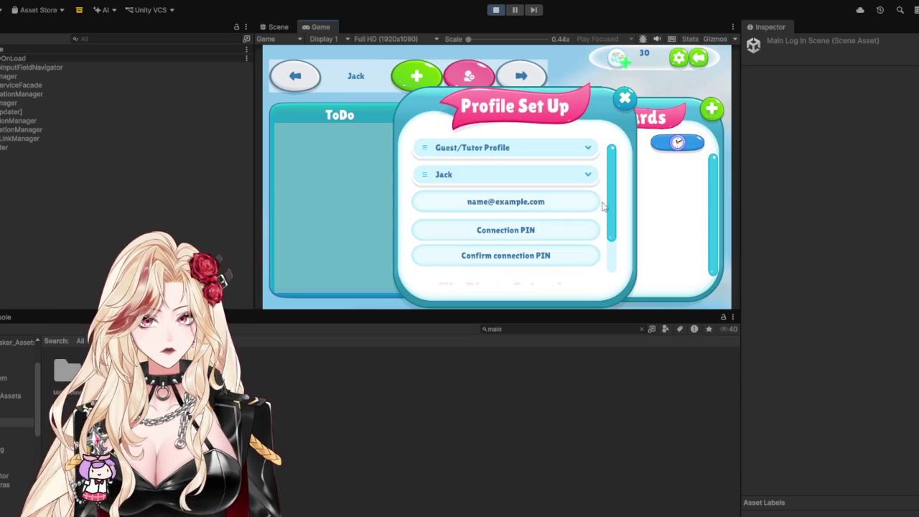
scroll(604, 212, down, 2)
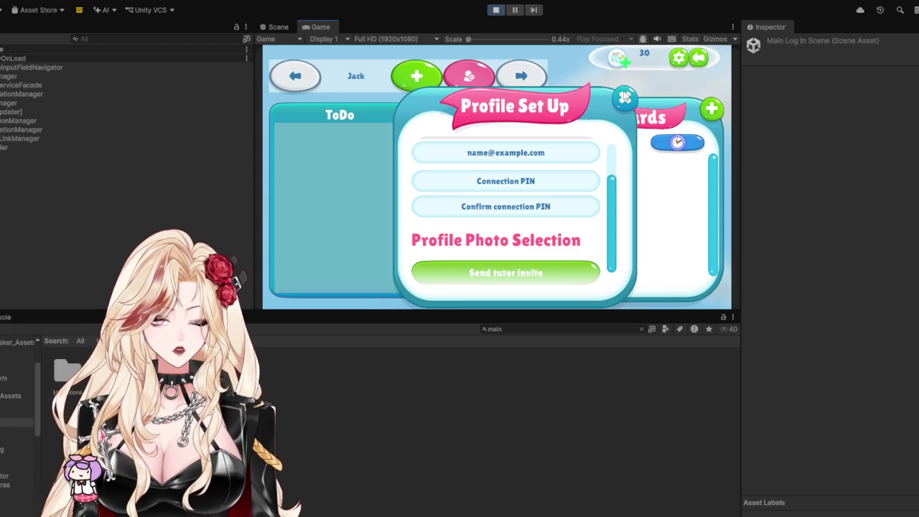
scroll(576, 156, up, 2)
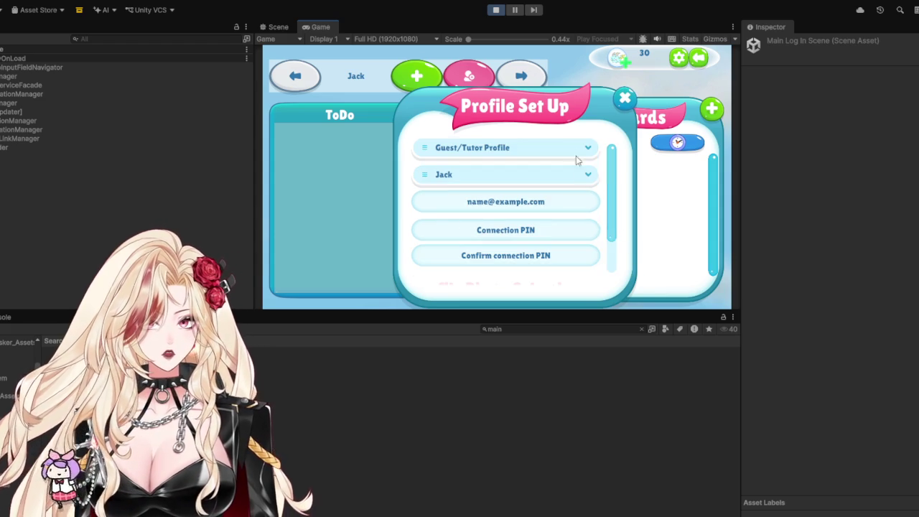
click(433, 180)
click(472, 152)
click(472, 151)
click(487, 178)
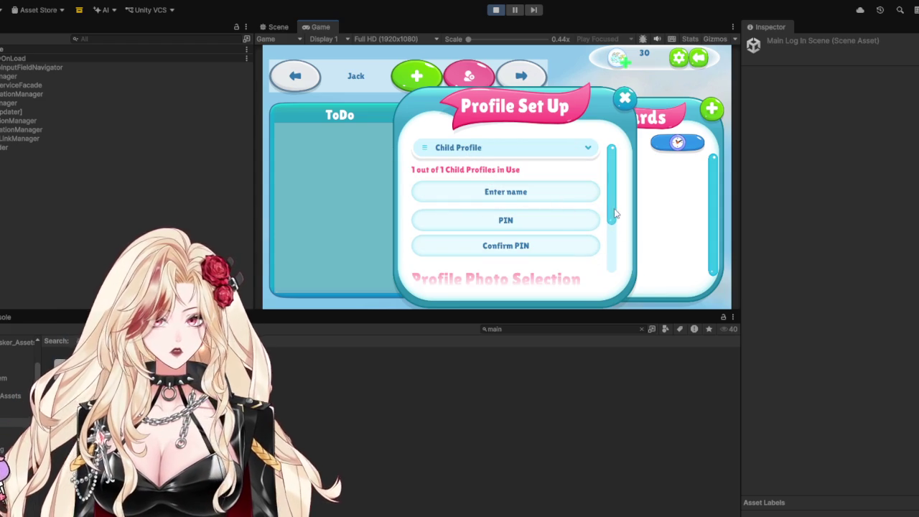
drag(615, 212, 622, 258)
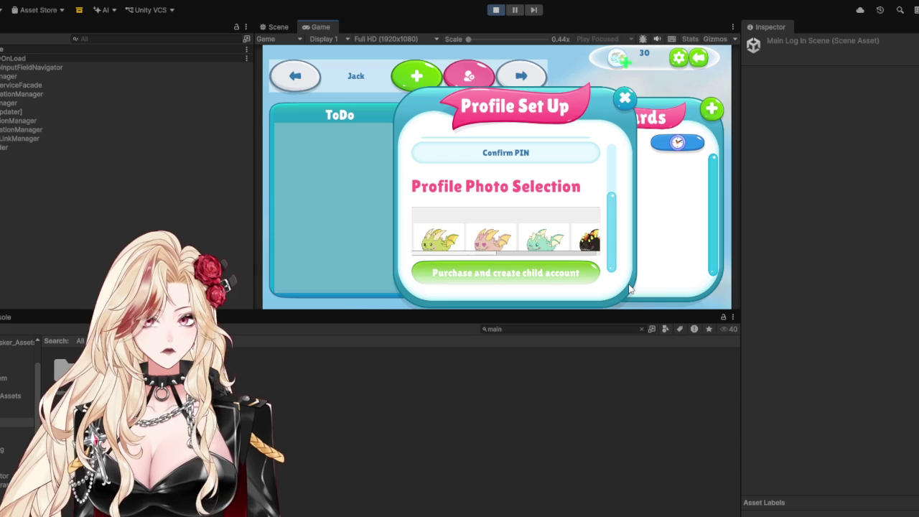
scroll(630, 283, up, 5)
scroll(630, 283, down, 5)
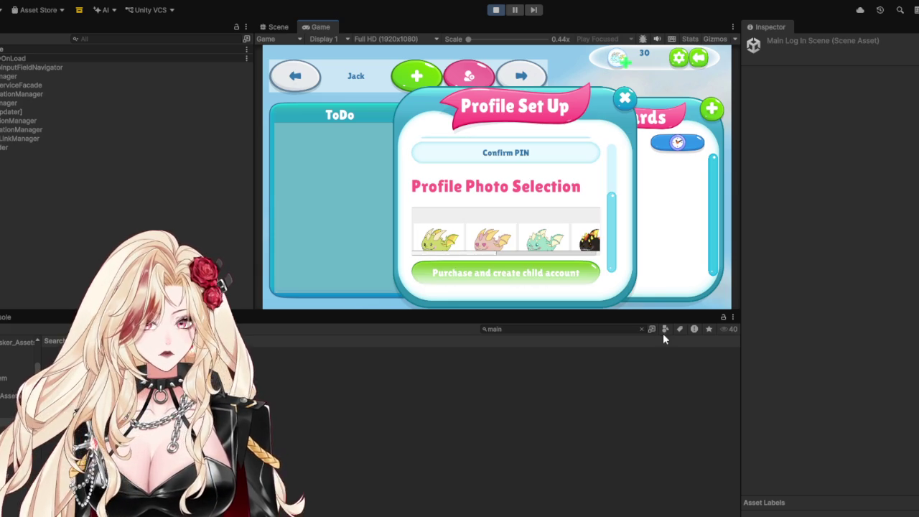
click(626, 97)
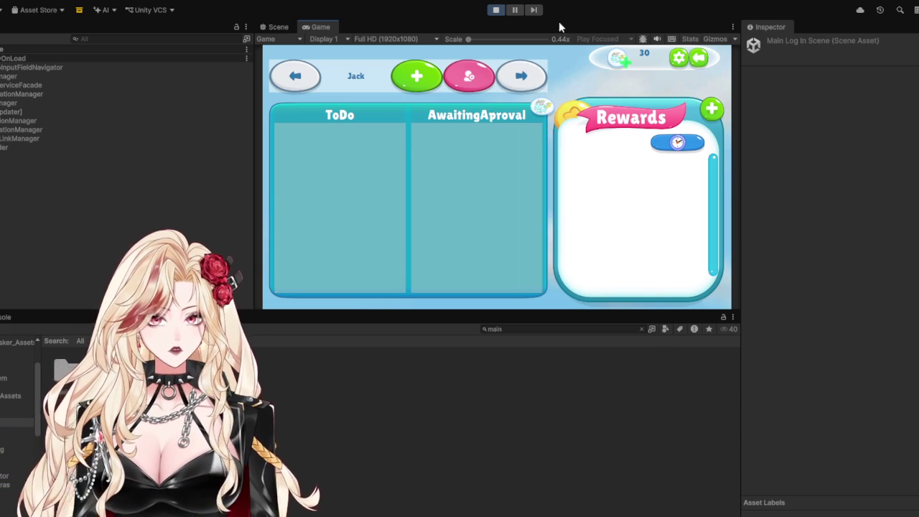
- Stop the play test and open ParentScene via a 'pare' project search
click(496, 10)
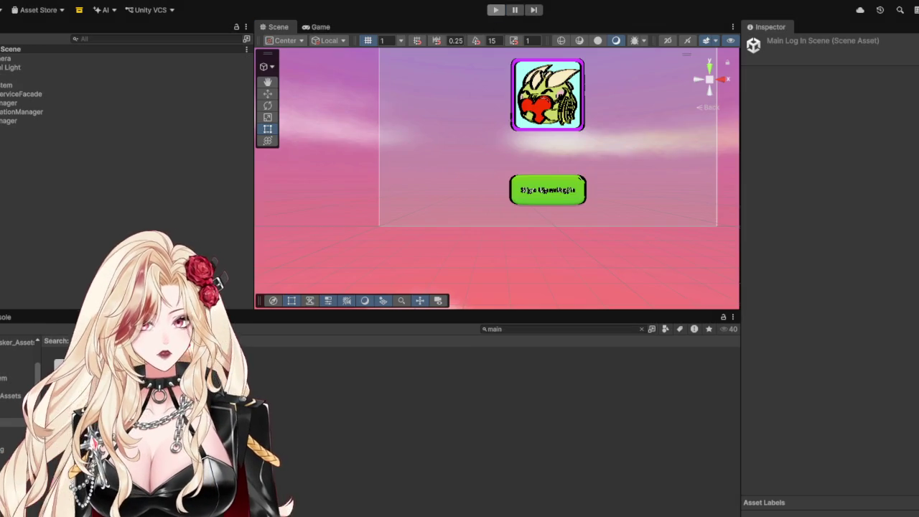
key(ctrl+f)
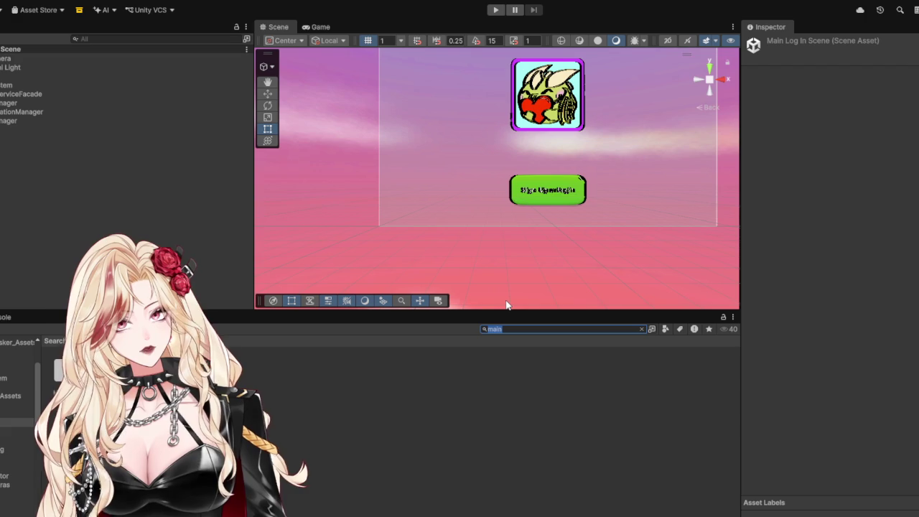
text(p)
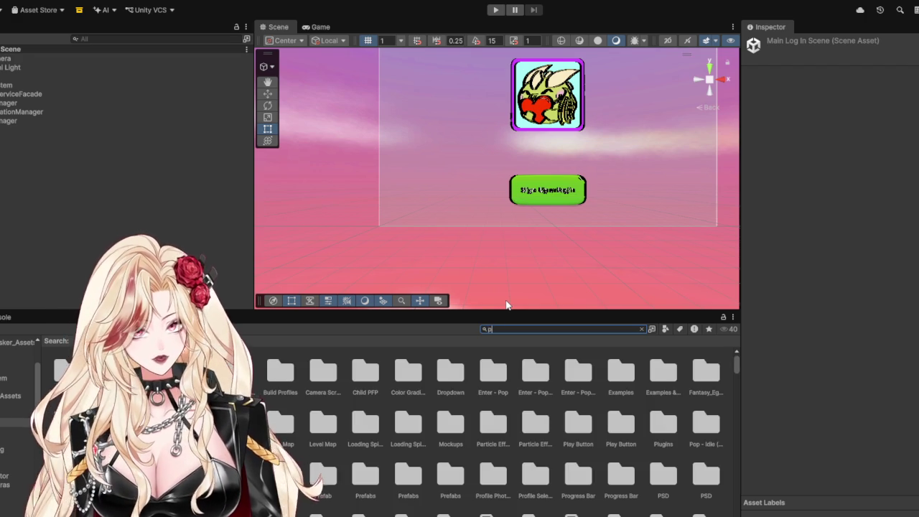
text(are)
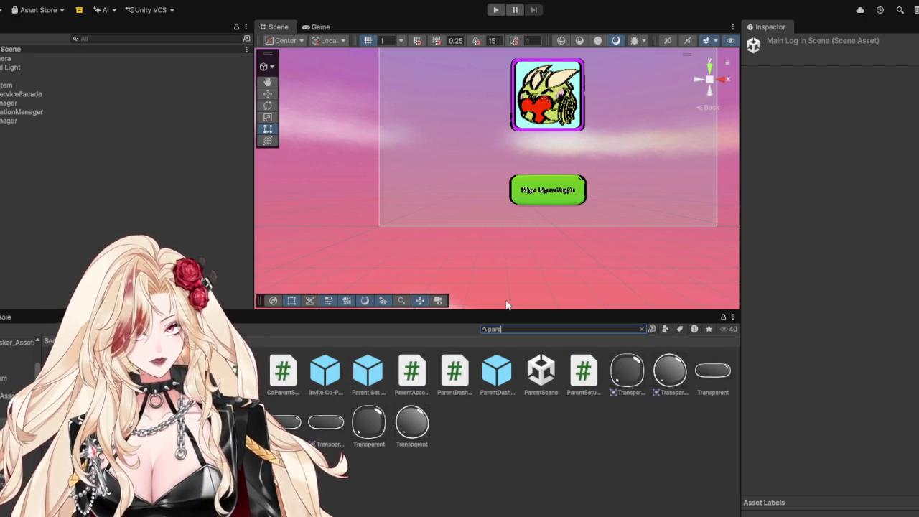
click(539, 367)
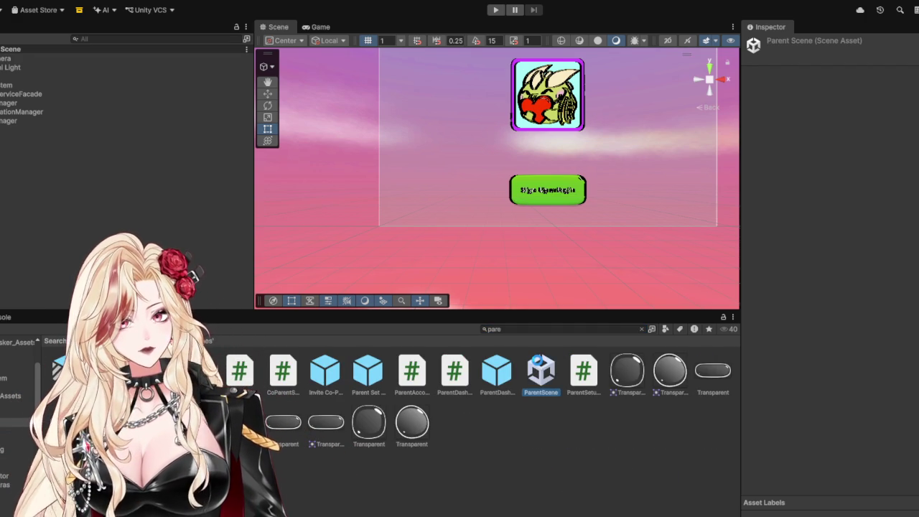
double_click(539, 365)
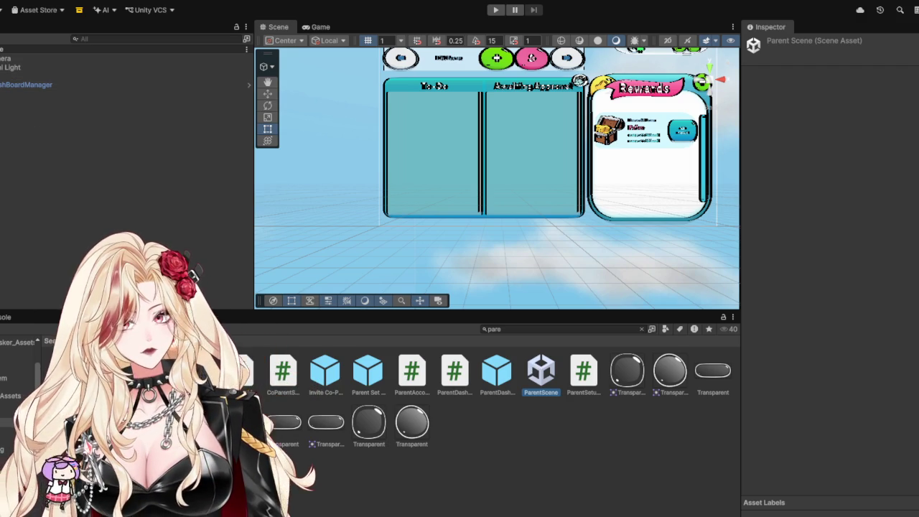
- Select ProfileCreationPanel under the canvas and review its Profile Creation UI fields
click(7, 76)
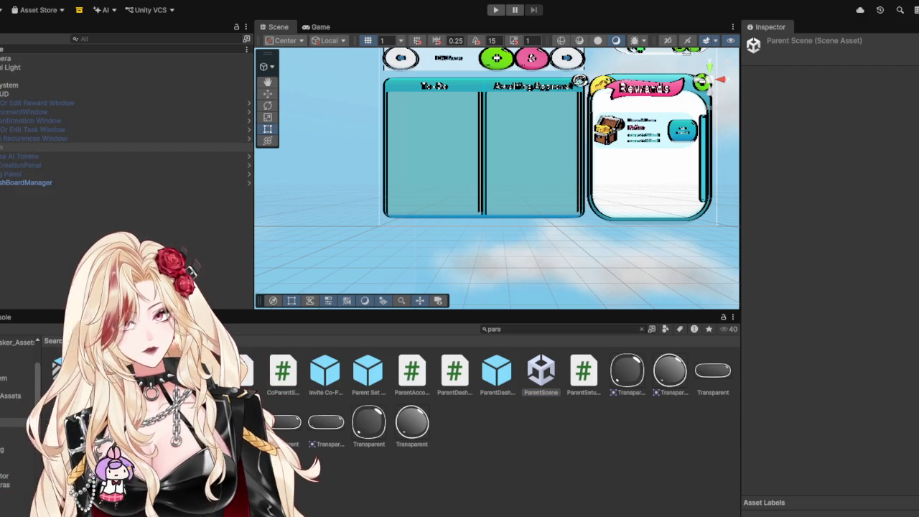
click(43, 173)
click(43, 164)
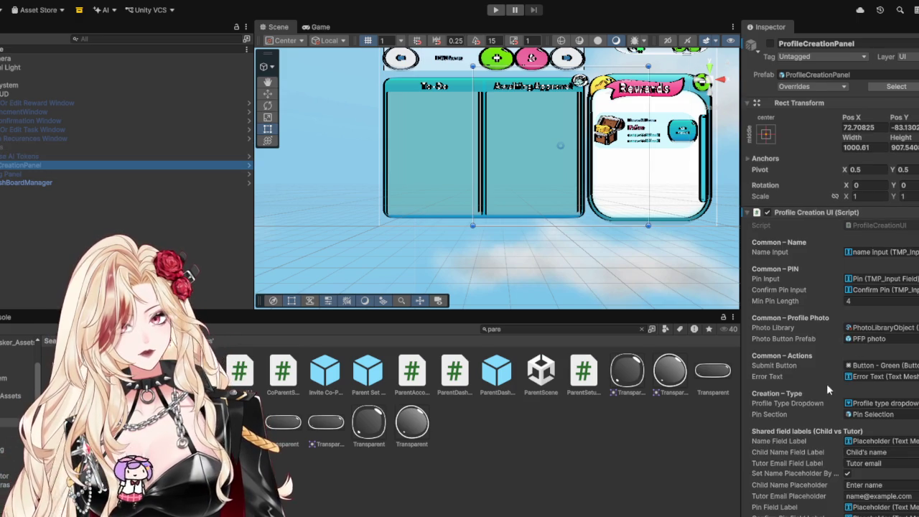
scroll(826, 374, down, 8)
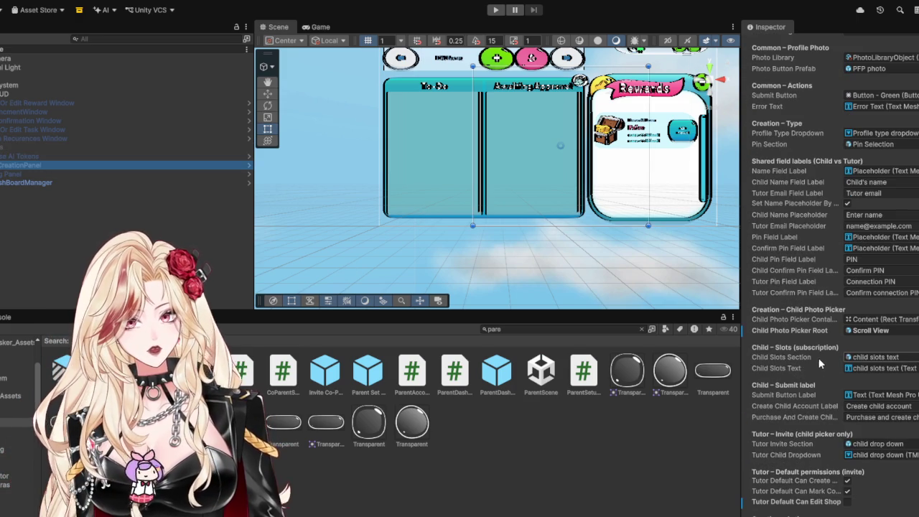
key(Right)
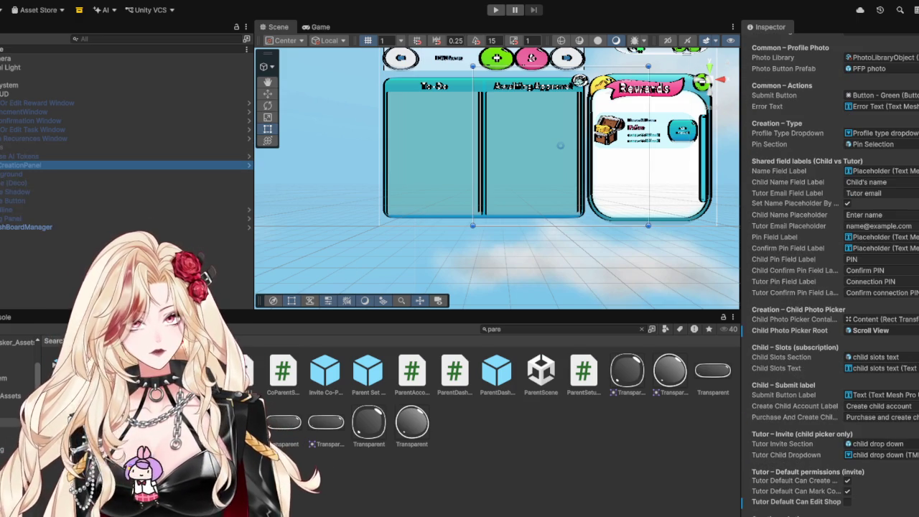